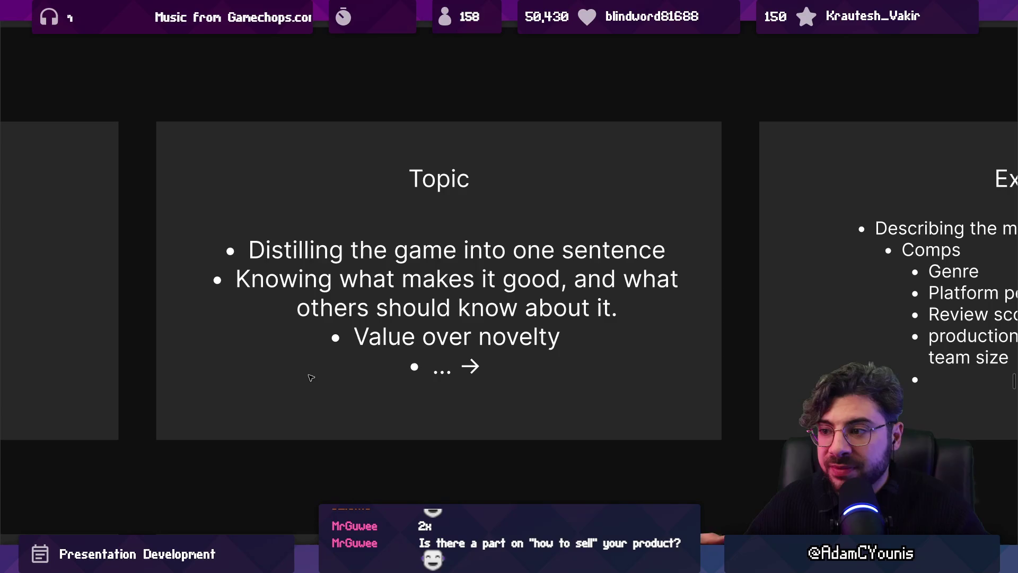
- Highlight 'Value over novelty' in the Topic slide's bullet text, then leave it unchanged
{"action": "left_click", "coordinate": [365, 340]}
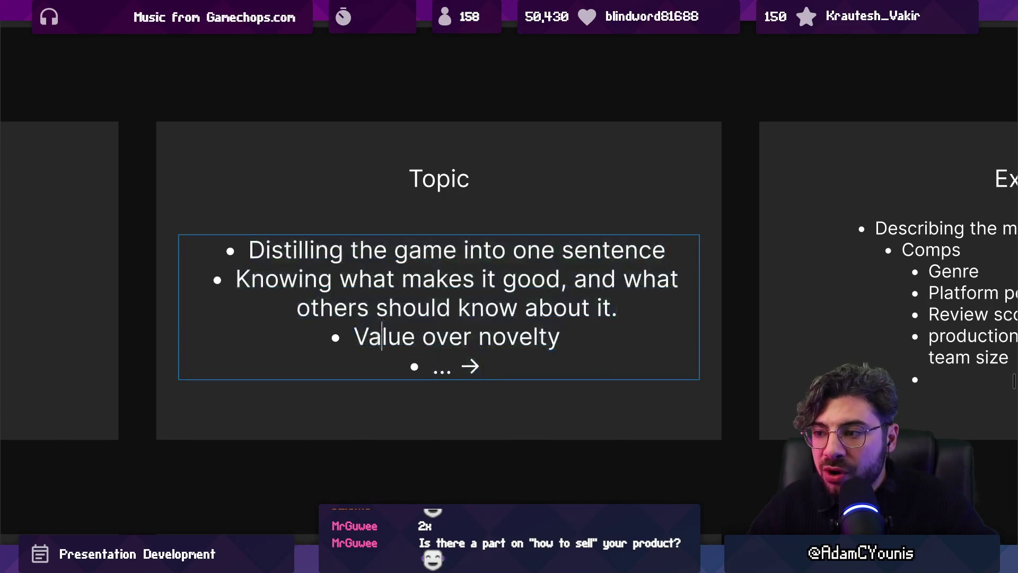
{"action": "double_click", "coordinate": [365, 340]}
{"action": "left_click_drag", "start_coordinate": [365, 339], "coordinate": [556, 337]}
{"action": "left_click", "coordinate": [498, 394]}
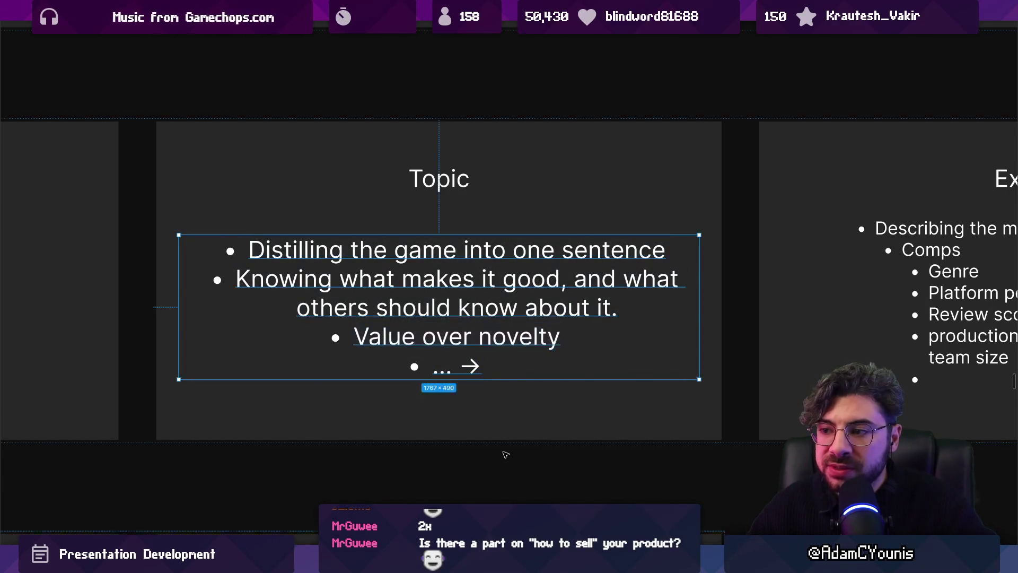
{"action": "left_click", "coordinate": [511, 449]}
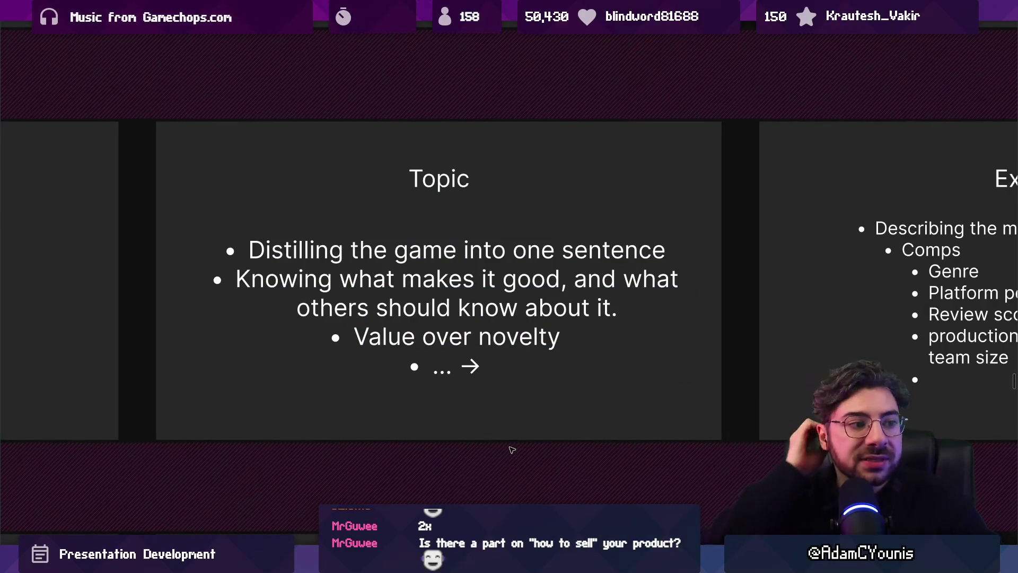
{"action": "left_click", "coordinate": [495, 400]}
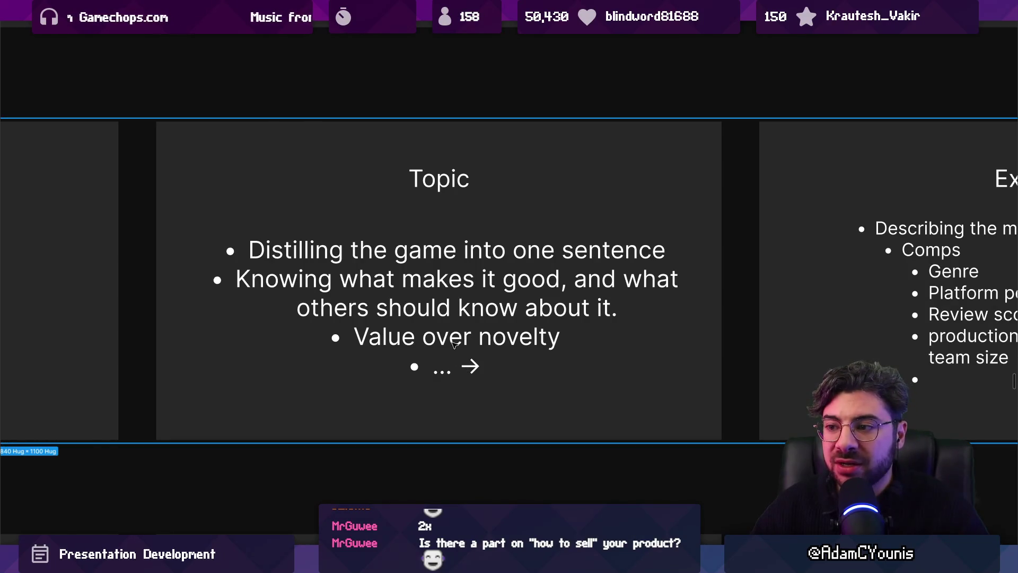
{"action": "left_click", "coordinate": [454, 343]}
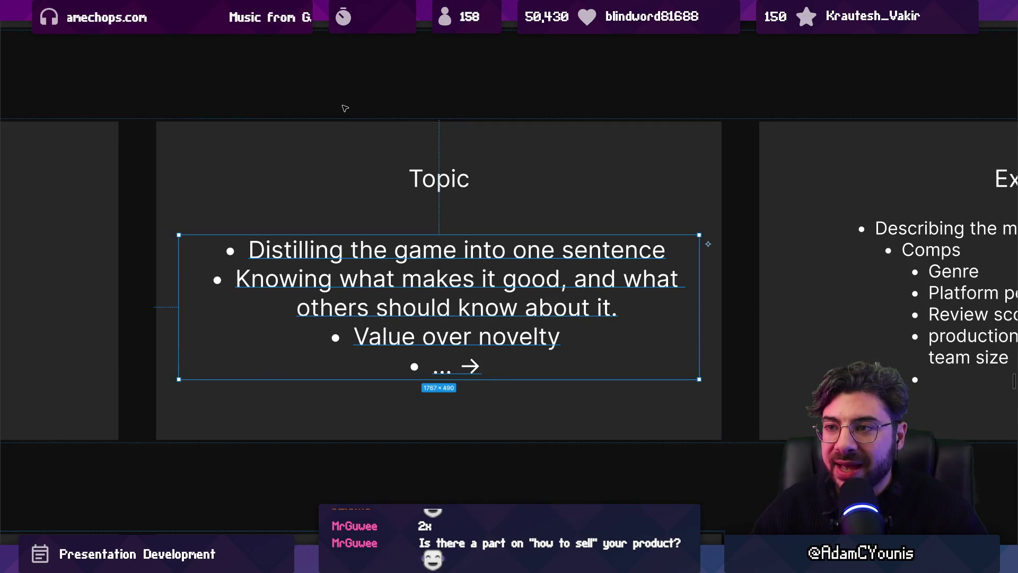
{"action": "key", "text": "Escape"}
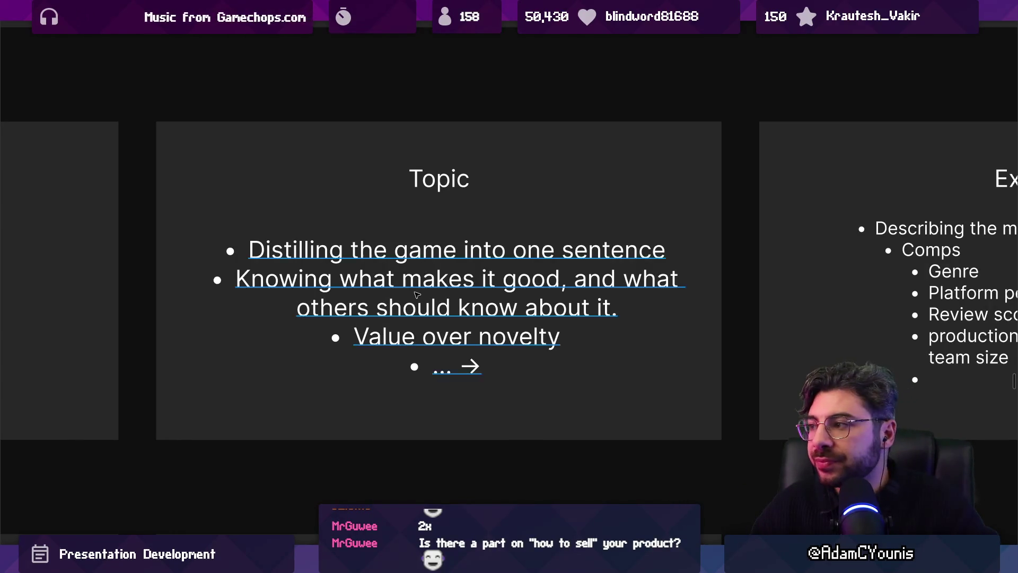
{"action": "scroll", "coordinate": [423, 269], "scroll_direction": "right", "scroll_amount": 5}
{"action": "scroll", "coordinate": [542, 288], "scroll_direction": "up", "scroll_amount": 3}
{"action": "scroll", "coordinate": [543, 287], "scroll_direction": "up", "scroll_amount": 1}
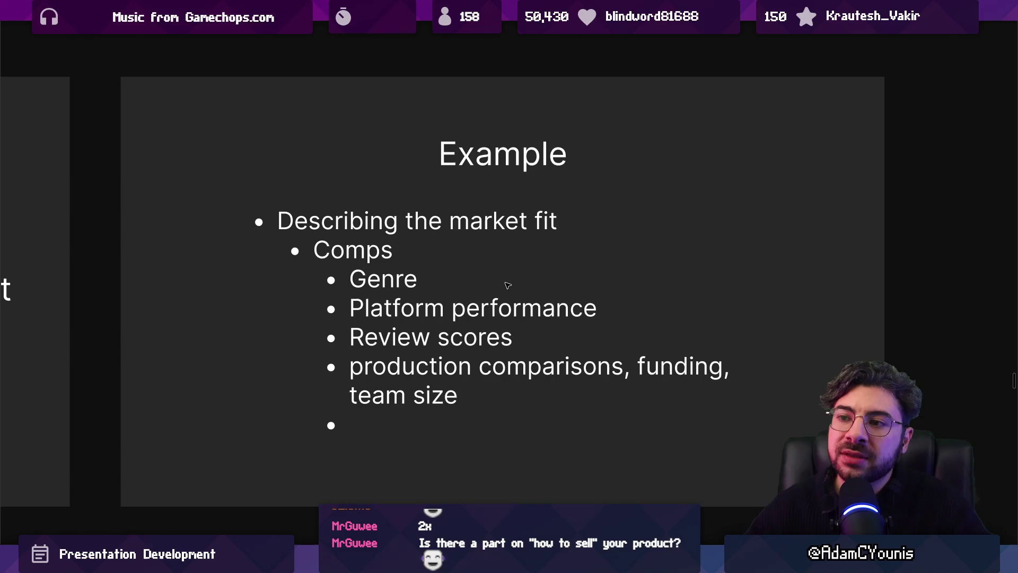
{"action": "scroll", "coordinate": [649, 284], "scroll_direction": "down", "scroll_amount": 3}
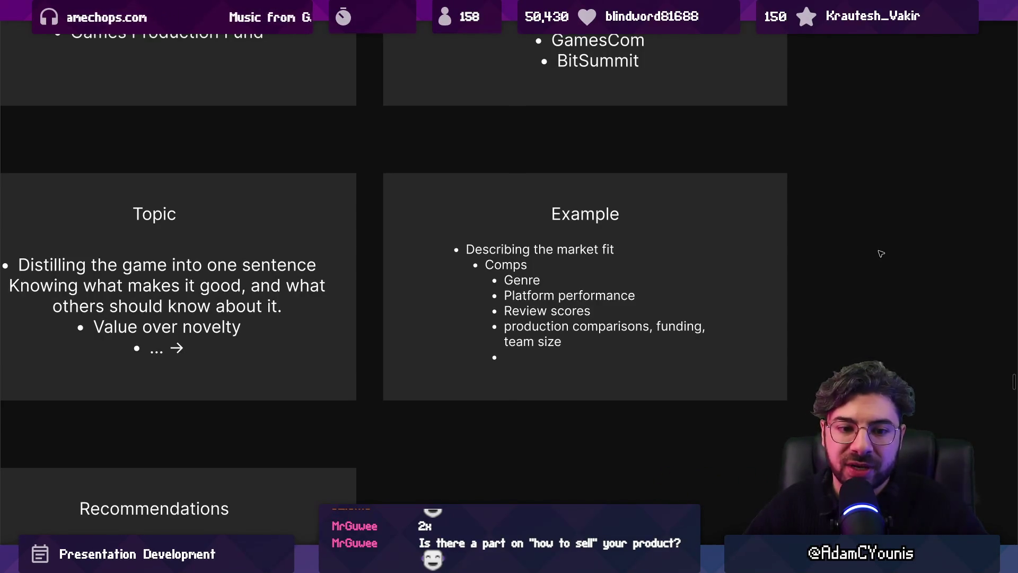
{"action": "scroll", "coordinate": [810, 258], "scroll_direction": "down", "scroll_amount": 5}
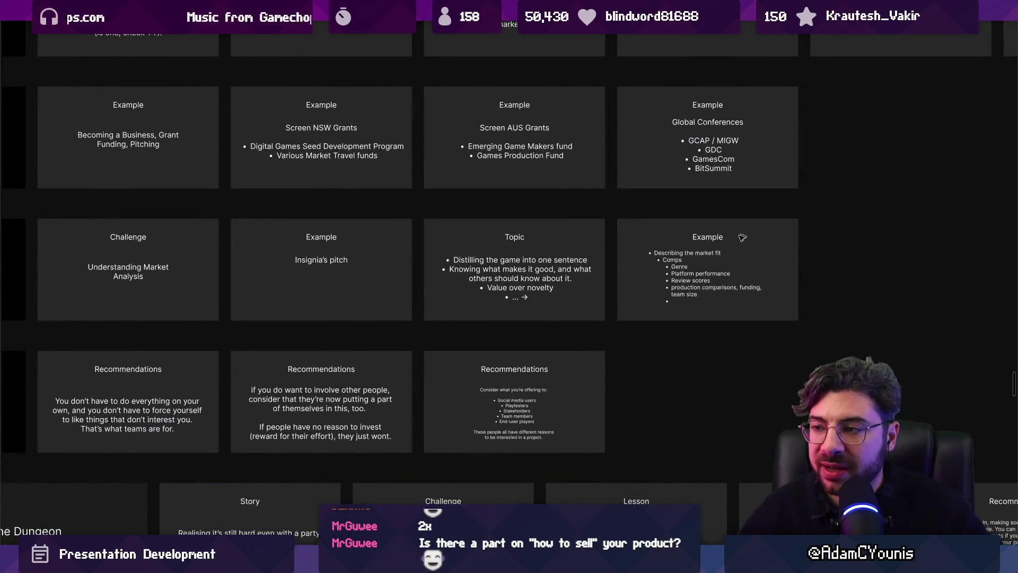
- Review the three Recommendations slides one after another in the slide grid
{"action": "left_click_drag", "start_coordinate": [743, 239], "coordinate": [476, 268]}
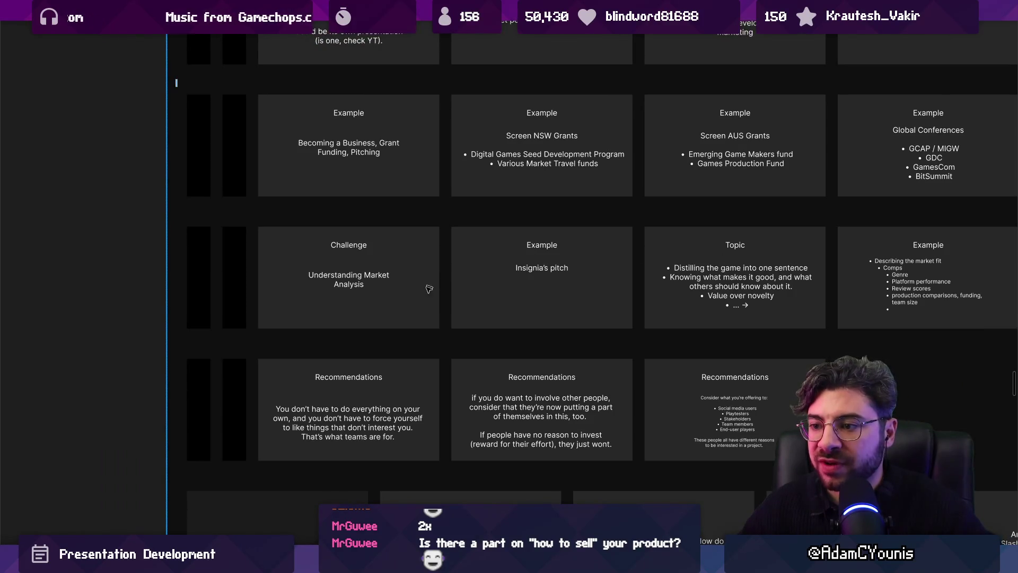
{"action": "scroll", "coordinate": [382, 394], "scroll_direction": "up", "scroll_amount": 3}
{"action": "scroll", "coordinate": [358, 402], "scroll_direction": "up", "scroll_amount": 2}
{"action": "scroll", "coordinate": [398, 350], "scroll_direction": "up", "scroll_amount": 2}
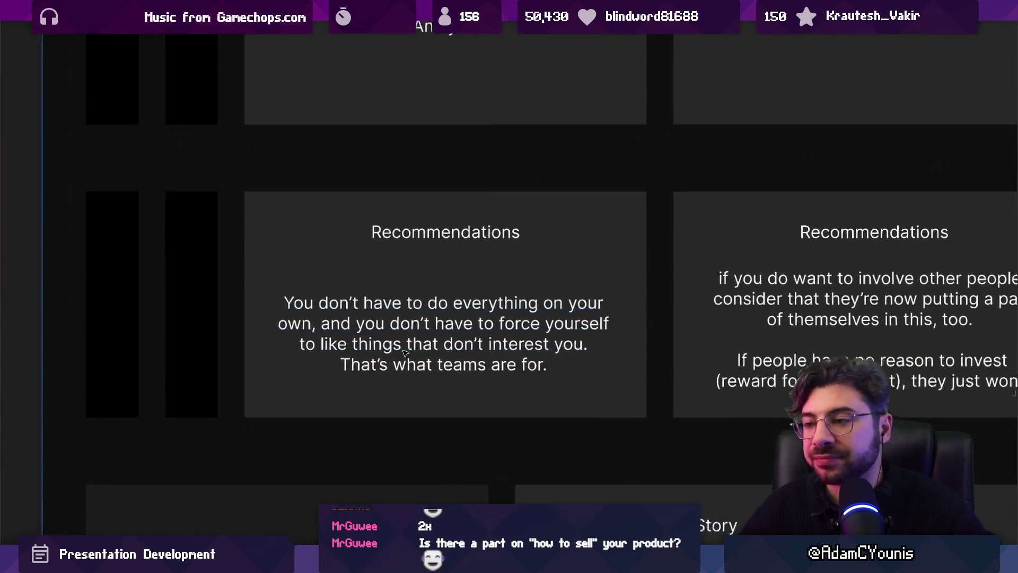
{"action": "scroll", "coordinate": [371, 284], "scroll_direction": "down", "scroll_amount": 3}
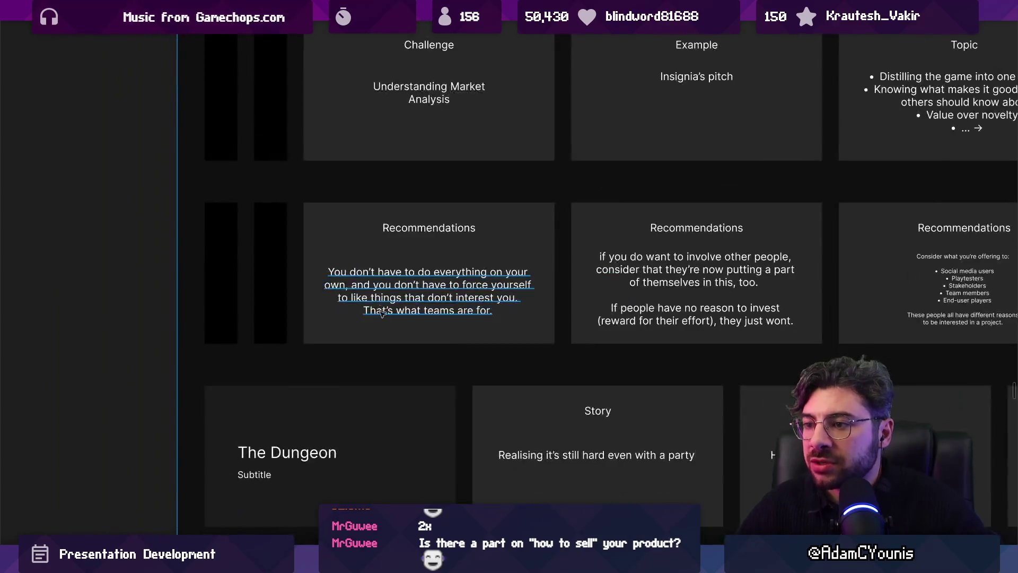
{"action": "scroll", "coordinate": [379, 335], "scroll_direction": "up", "scroll_amount": 2}
{"action": "left_click", "coordinate": [378, 335]}
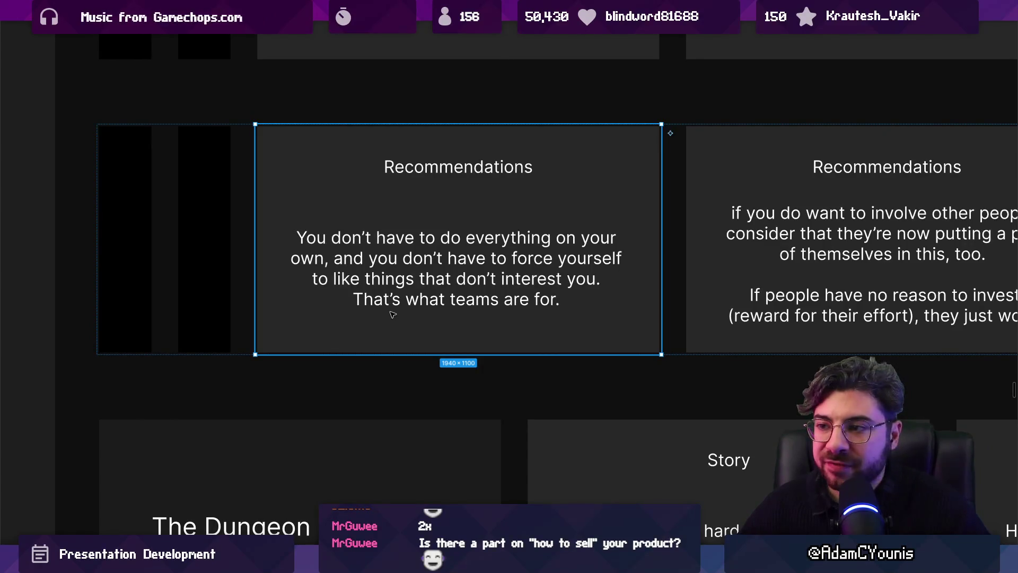
{"action": "scroll", "coordinate": [483, 303], "scroll_direction": "down", "scroll_amount": 1}
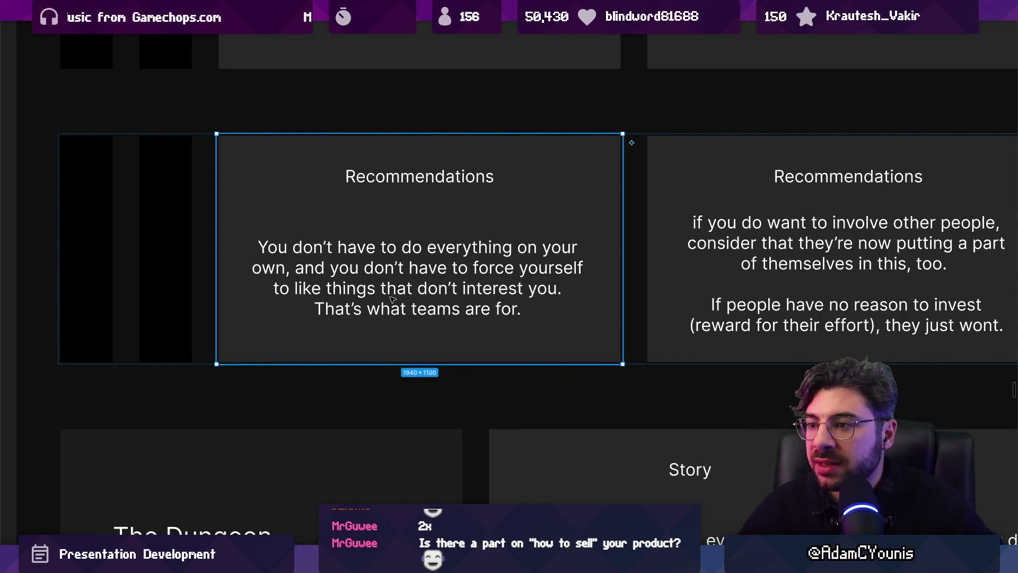
{"action": "scroll", "coordinate": [390, 296], "scroll_direction": "up", "scroll_amount": 2}
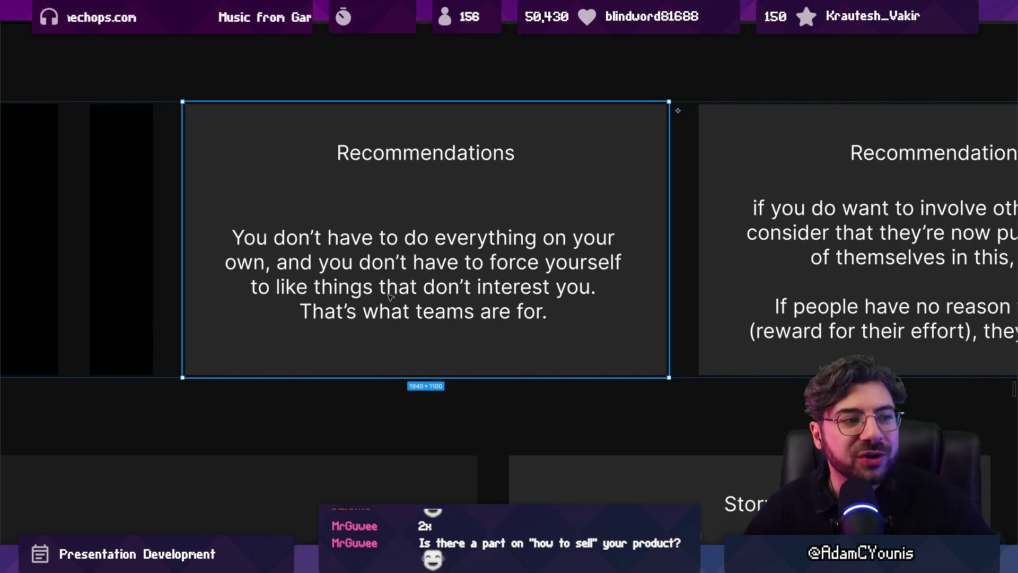
{"action": "scroll", "coordinate": [390, 293], "scroll_direction": "right", "scroll_amount": 5}
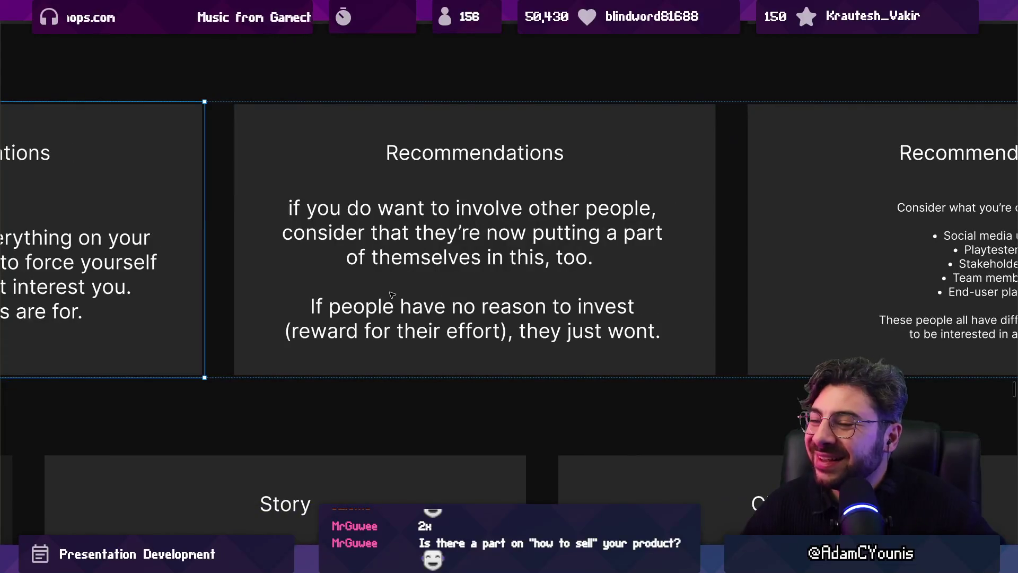
{"action": "left_click", "coordinate": [392, 294]}
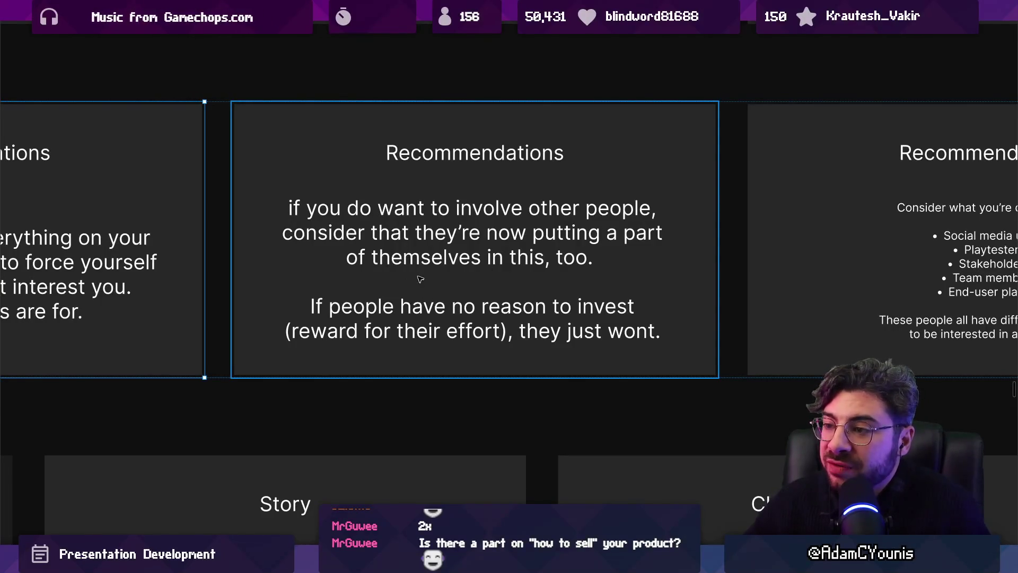
{"action": "left_click", "coordinate": [381, 322]}
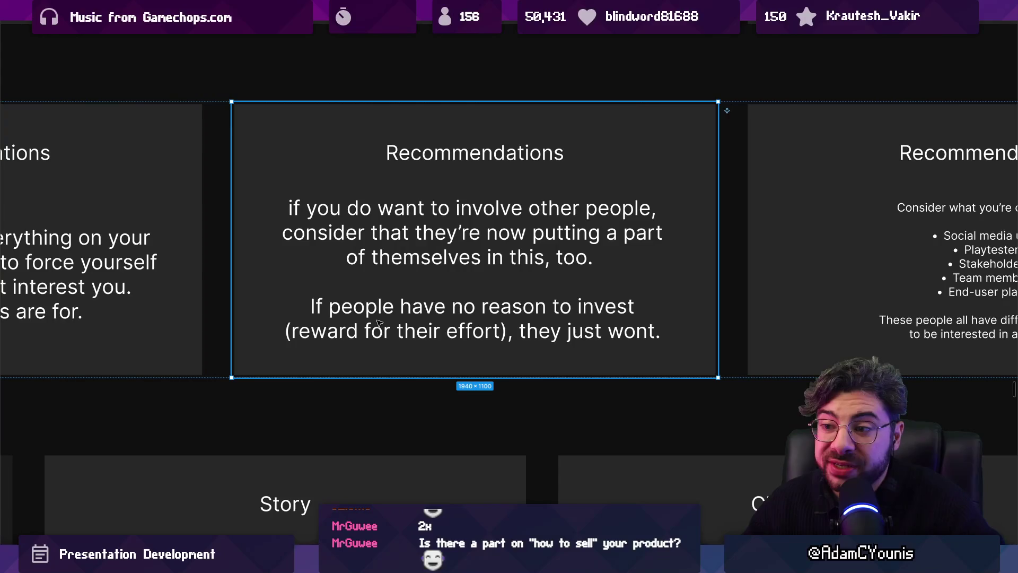
{"action": "scroll", "coordinate": [380, 322], "scroll_direction": "down", "scroll_amount": 2}
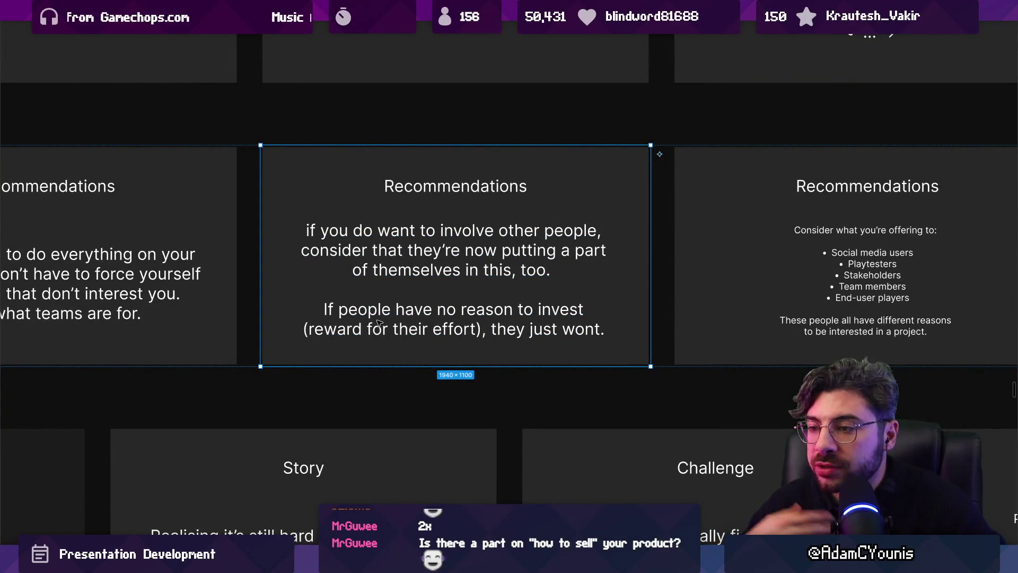
{"action": "scroll", "coordinate": [385, 318], "scroll_direction": "right", "scroll_amount": 3}
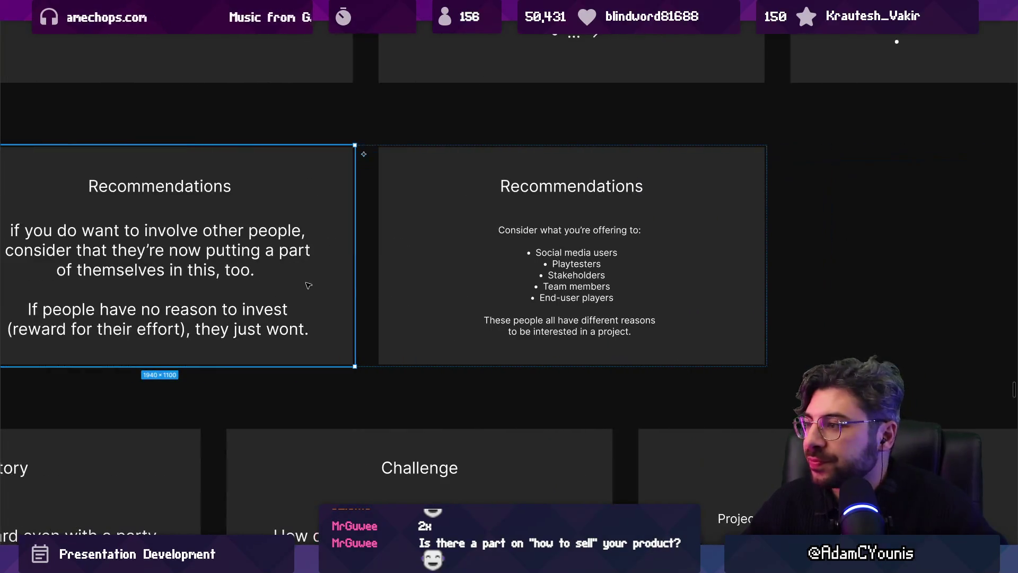
{"action": "scroll", "coordinate": [353, 316], "scroll_direction": "right", "scroll_amount": 5}
{"action": "scroll", "coordinate": [557, 349], "scroll_direction": "up", "scroll_amount": 4}
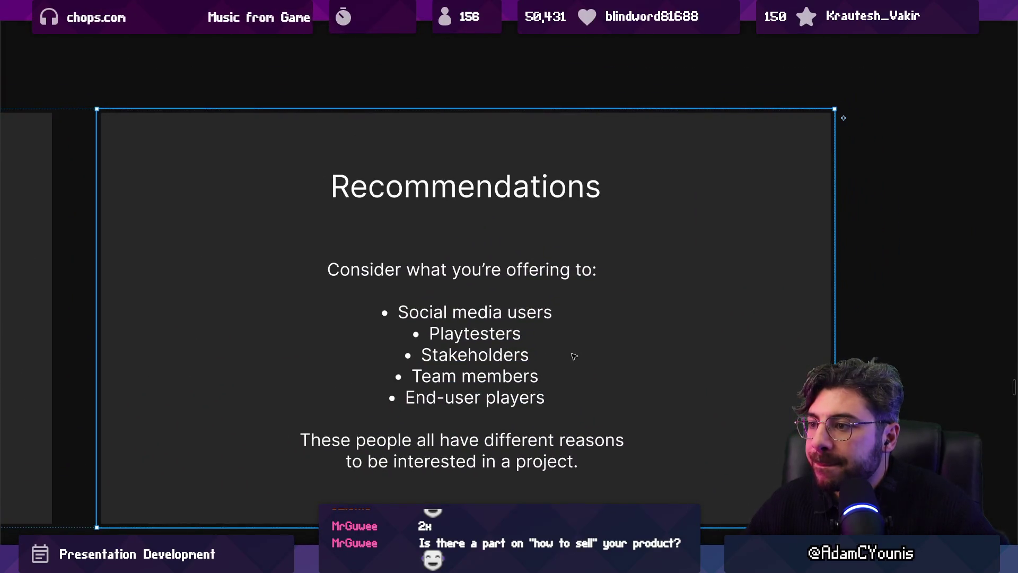
{"action": "scroll", "coordinate": [573, 357], "scroll_direction": "down", "scroll_amount": 2}
{"action": "scroll", "coordinate": [574, 376], "scroll_direction": "down", "scroll_amount": 2}
{"action": "scroll", "coordinate": [538, 329], "scroll_direction": "up", "scroll_amount": 1}
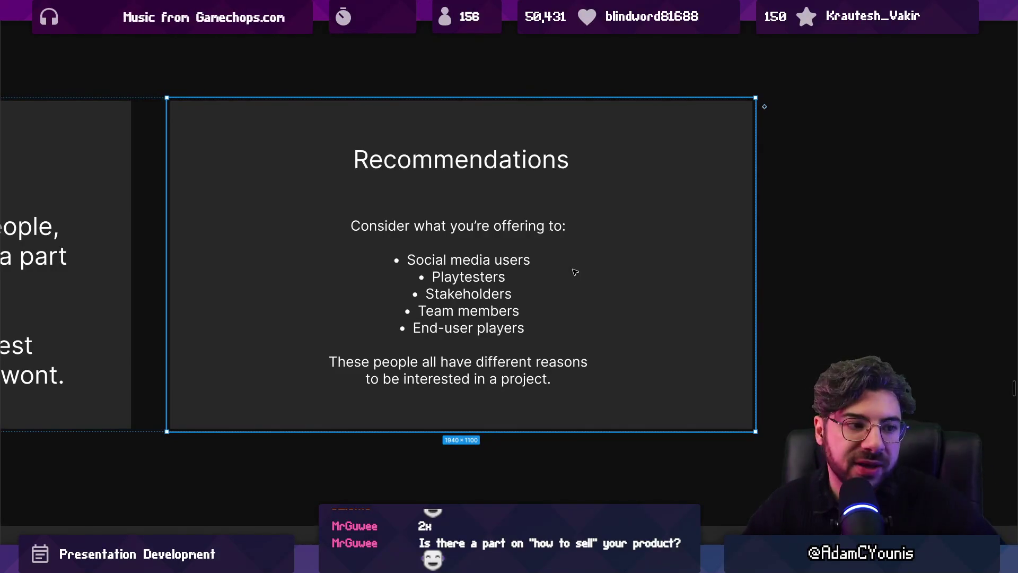
- Check the audience bullets Playtesters, Social media users and End-user players, then return to the overview
{"action": "double_click", "coordinate": [522, 277]}
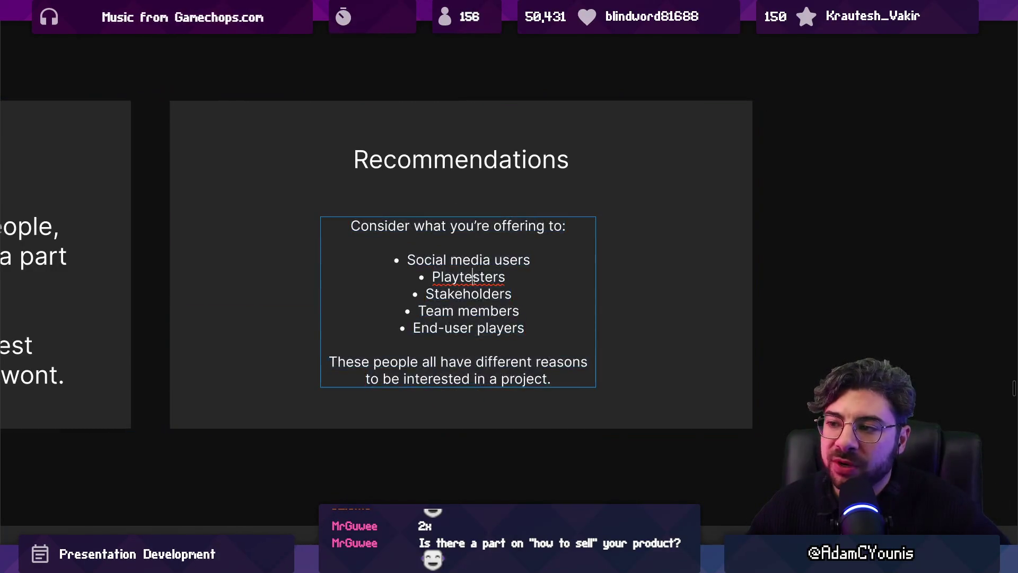
{"action": "left_click", "coordinate": [533, 280]}
{"action": "triple_click", "coordinate": [507, 260]}
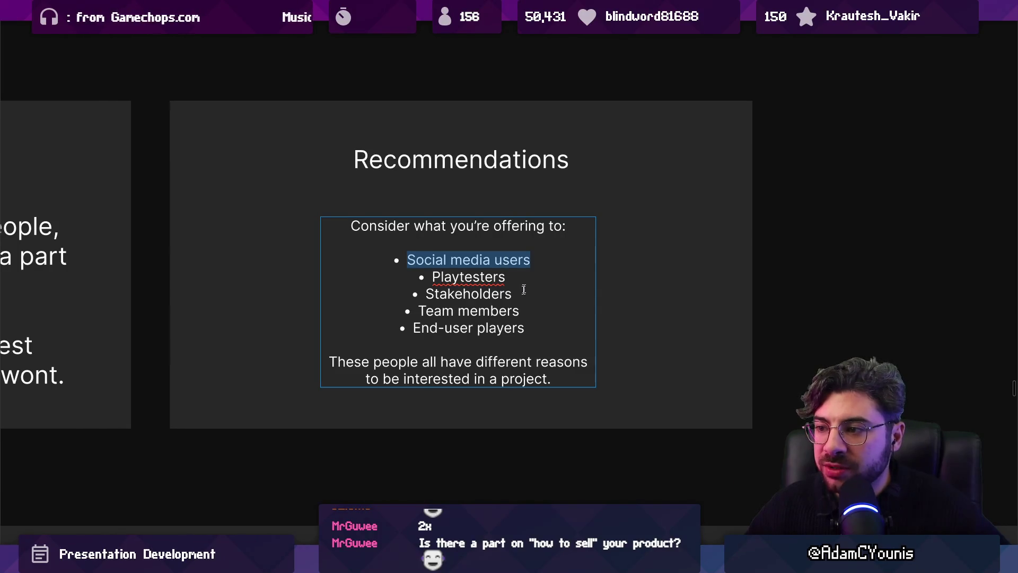
{"action": "double_click", "coordinate": [495, 327]}
{"action": "left_click", "coordinate": [496, 328]}
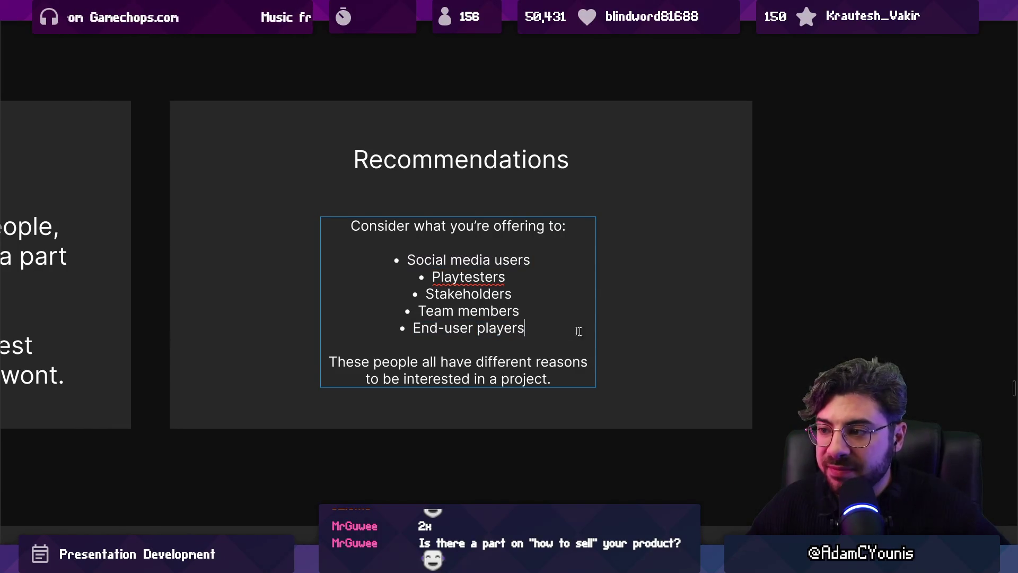
{"action": "left_click", "coordinate": [616, 337]}
{"action": "left_click", "coordinate": [761, 346]}
{"action": "key", "text": "shift+1"}
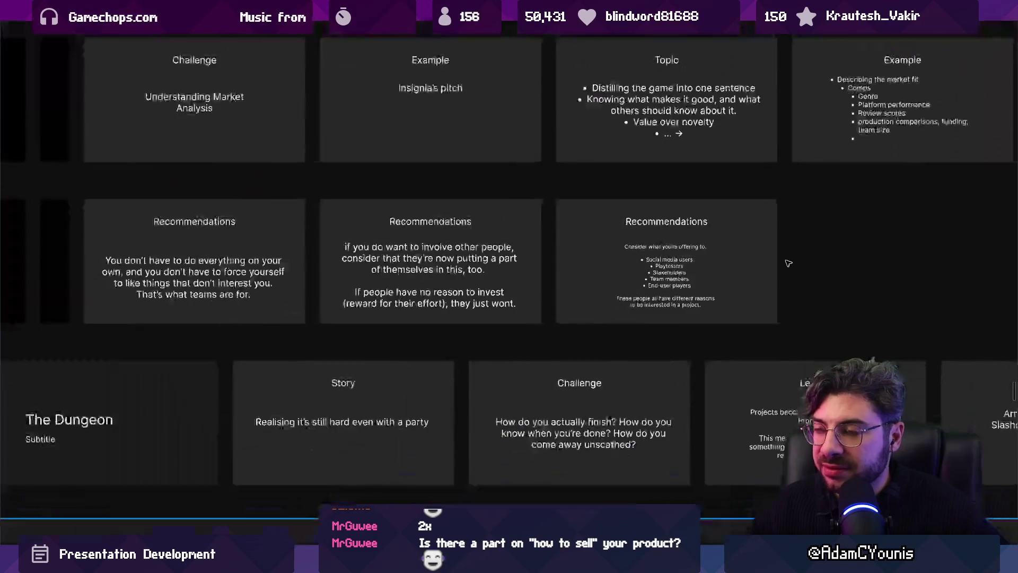
{"action": "scroll", "coordinate": [552, 261], "scroll_direction": "up", "scroll_amount": 3}
- Paste the copied story line as The Dungeon's subtitle and select the Story slide for deletion
{"action": "left_click_drag", "start_coordinate": [558, 261], "coordinate": [552, 261]}
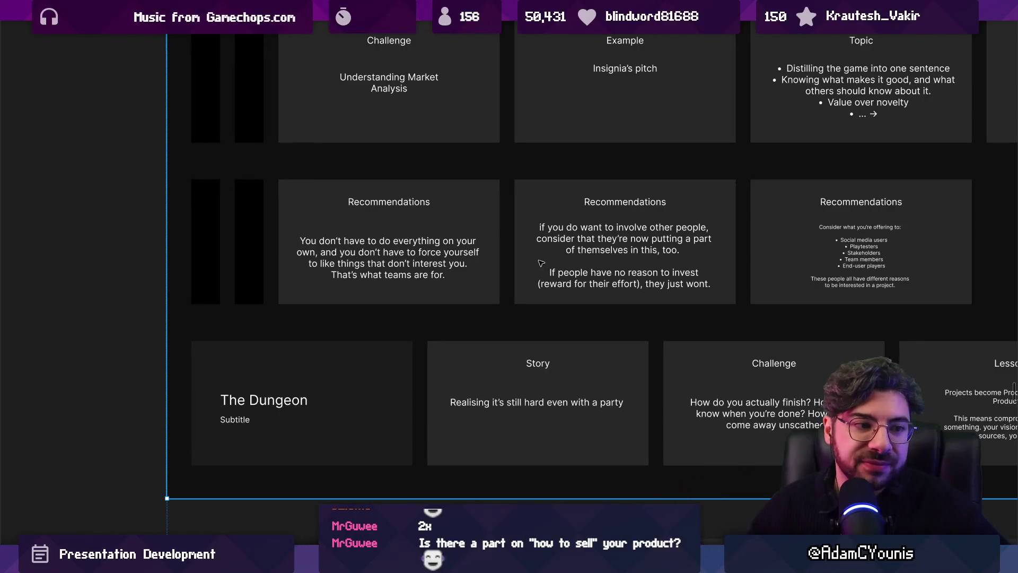
{"action": "scroll", "coordinate": [548, 262], "scroll_direction": "down", "scroll_amount": 2}
{"action": "scroll", "coordinate": [477, 303], "scroll_direction": "down", "scroll_amount": 2}
{"action": "left_click", "coordinate": [349, 322]}
{"action": "scroll", "coordinate": [350, 322], "scroll_direction": "up", "scroll_amount": 2}
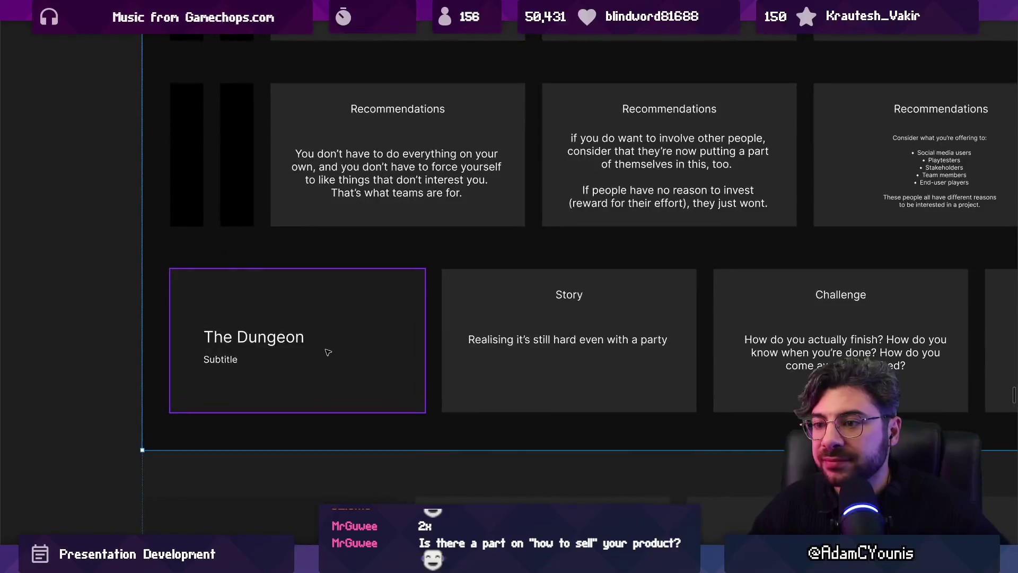
{"action": "scroll", "coordinate": [350, 323], "scroll_direction": "up", "scroll_amount": 4}
{"action": "scroll", "coordinate": [359, 265], "scroll_direction": "up", "scroll_amount": 2}
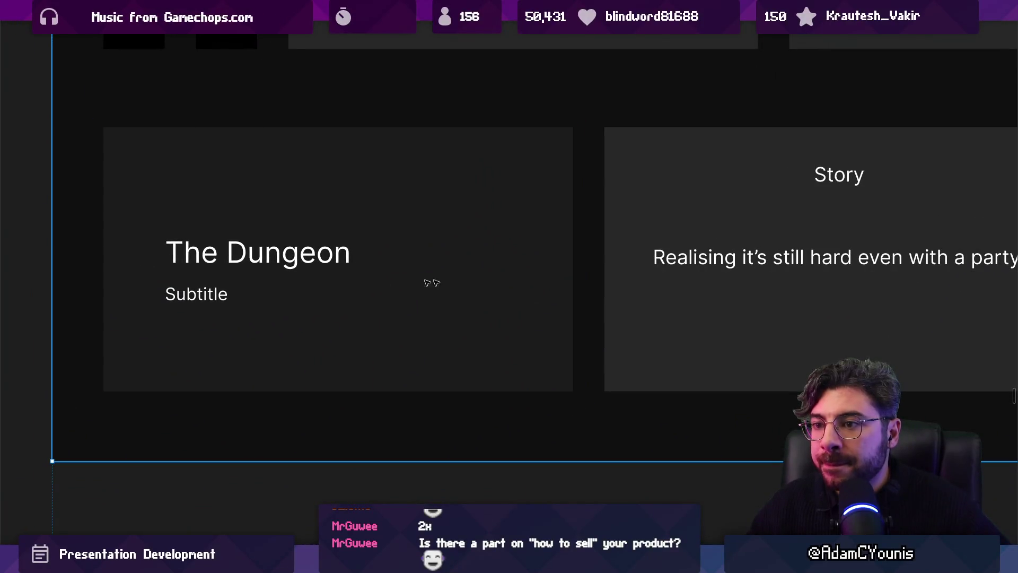
{"action": "scroll", "coordinate": [397, 279], "scroll_direction": "right", "scroll_amount": 4}
{"action": "scroll", "coordinate": [398, 279], "scroll_direction": "down", "scroll_amount": 1}
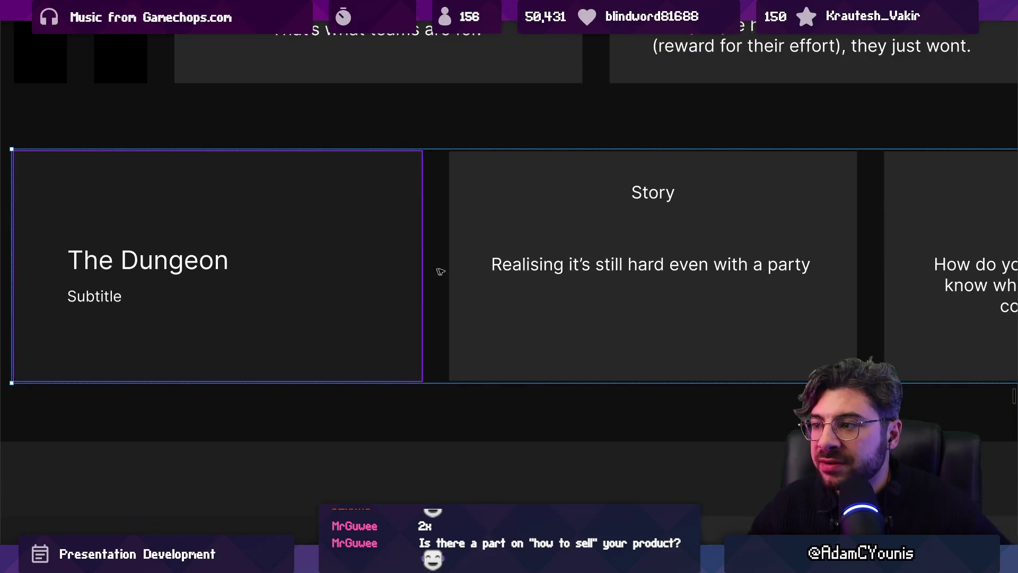
{"action": "left_click", "coordinate": [651, 264]}
{"action": "double_click", "coordinate": [94, 296]}
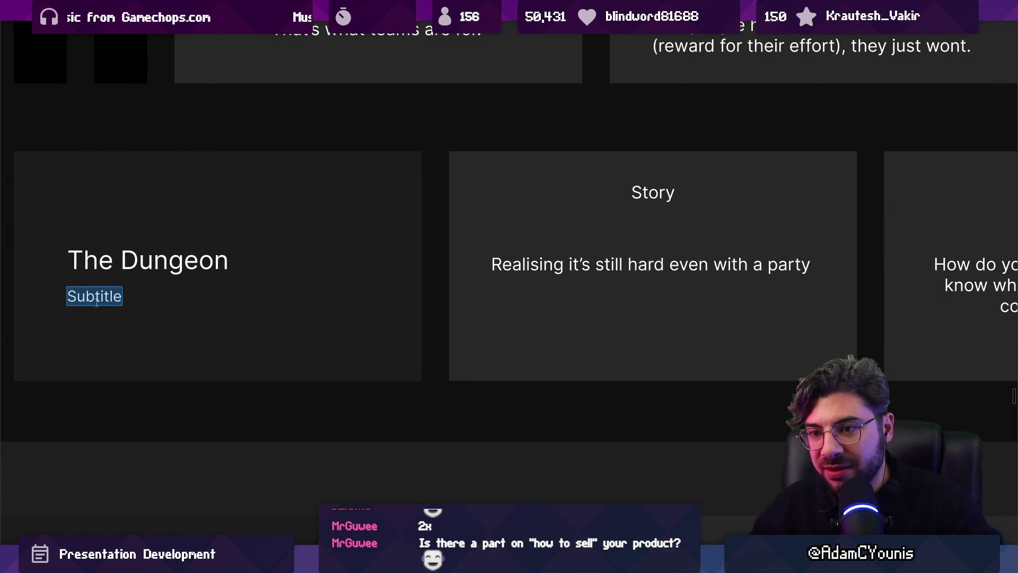
{"action": "type", "text": "Realising it’s still hard even with a party"}
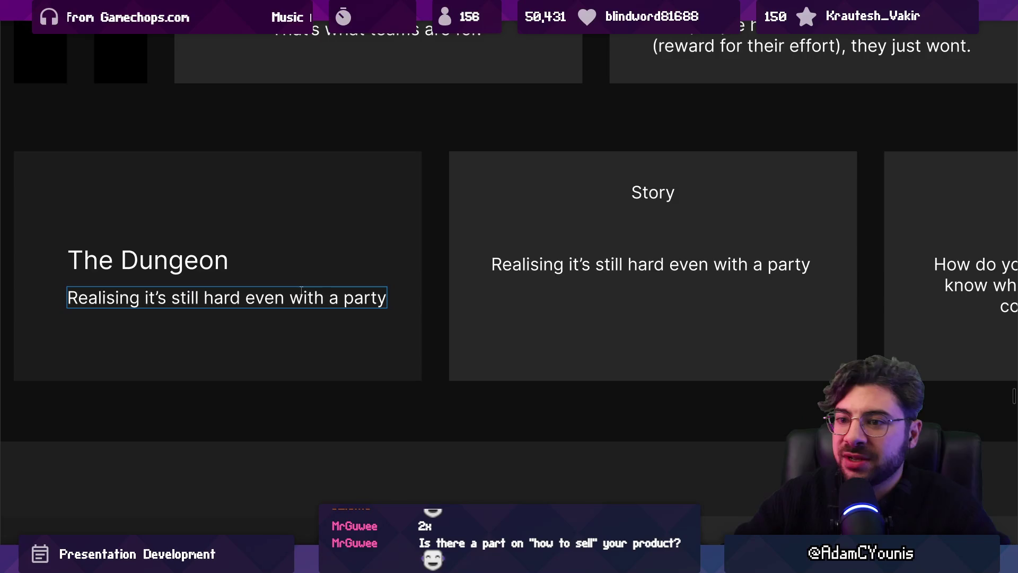
{"action": "left_click", "coordinate": [528, 319]}
{"action": "key", "text": "Delete"}
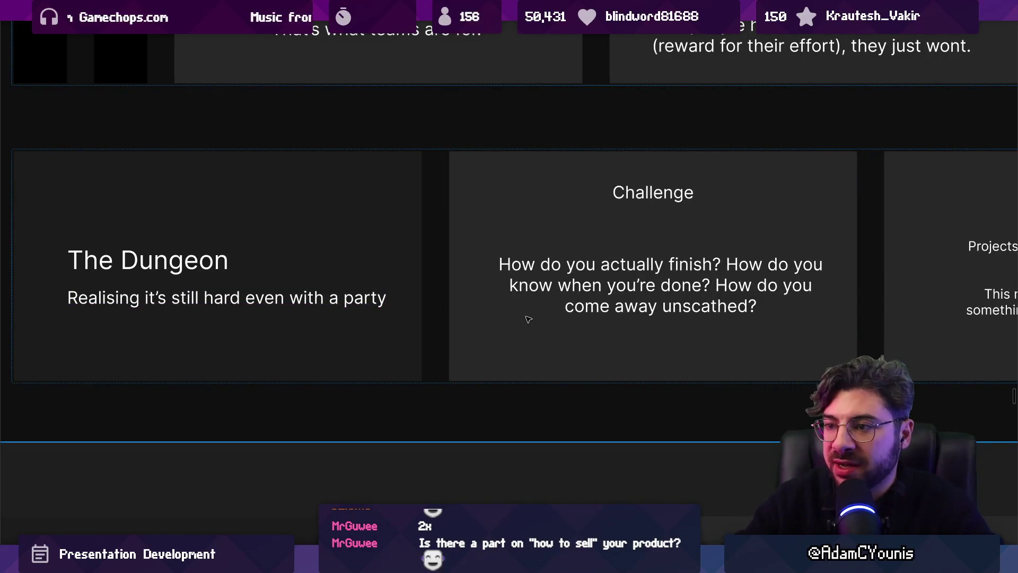
{"action": "scroll", "coordinate": [410, 274], "scroll_direction": "up", "scroll_amount": 1}
{"action": "scroll", "coordinate": [409, 274], "scroll_direction": "up", "scroll_amount": 2}
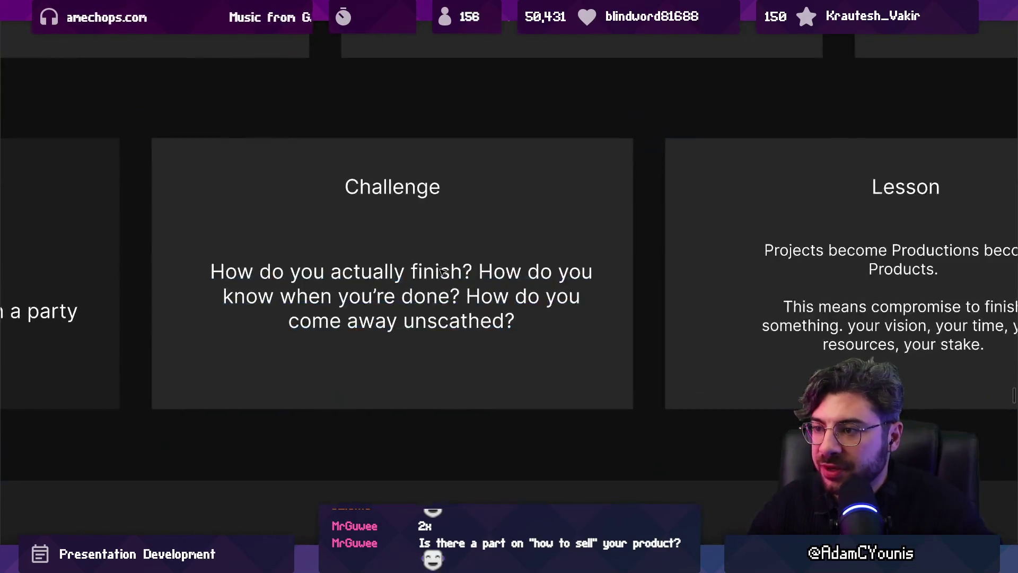
{"action": "scroll", "coordinate": [410, 274], "scroll_direction": "up", "scroll_amount": 2}
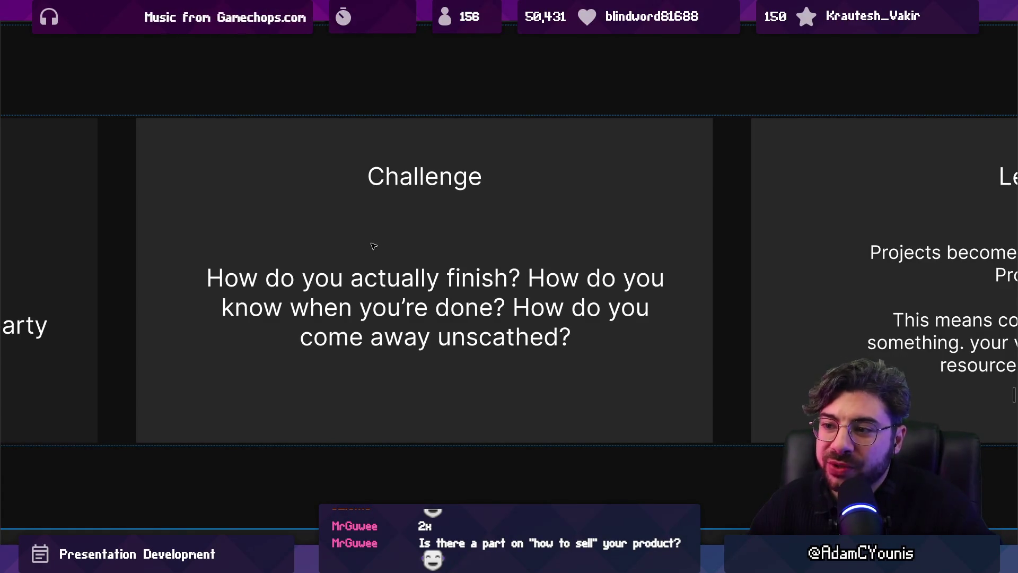
{"action": "scroll", "coordinate": [410, 310], "scroll_direction": "right", "scroll_amount": 5}
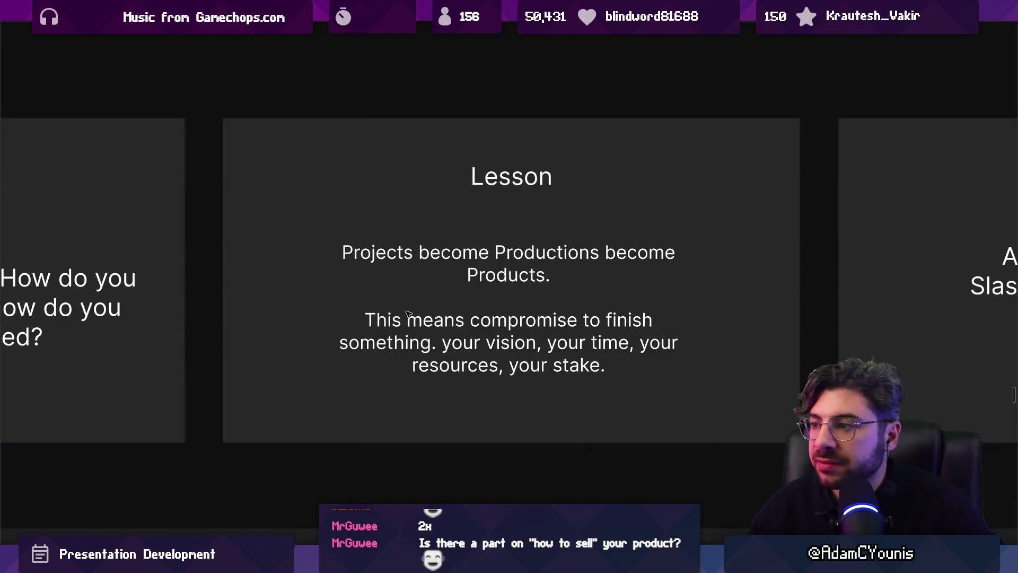
{"action": "scroll", "coordinate": [409, 310], "scroll_direction": "right", "scroll_amount": 1}
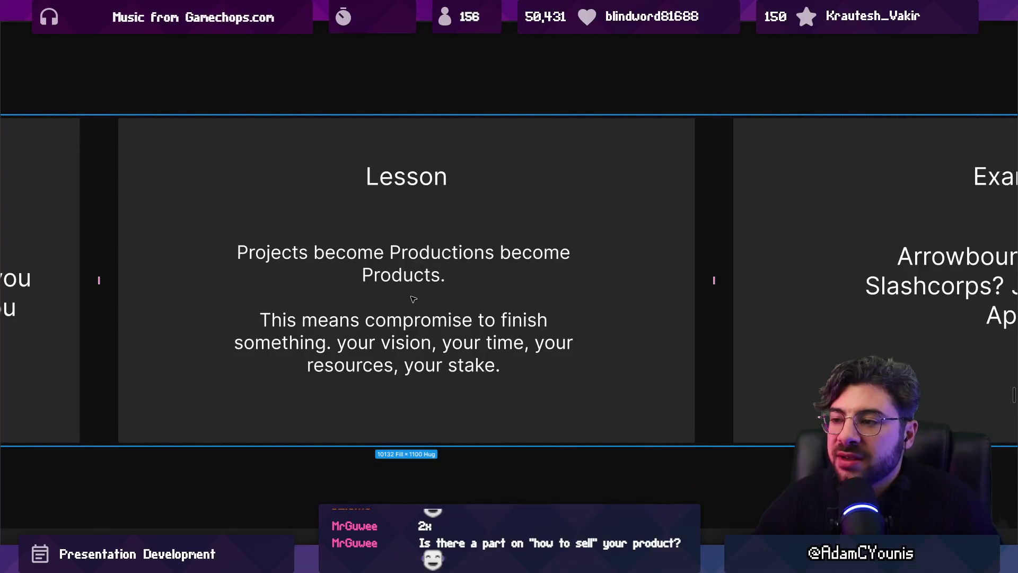
{"action": "double_click", "coordinate": [412, 259]}
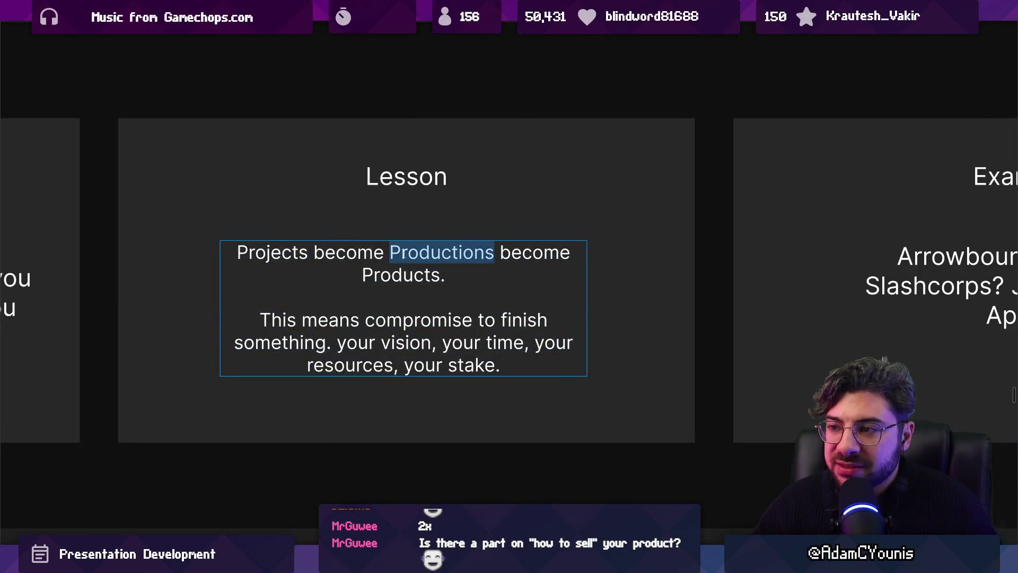
{"action": "left_click", "coordinate": [390, 76]}
{"action": "left_click", "coordinate": [364, 295]}
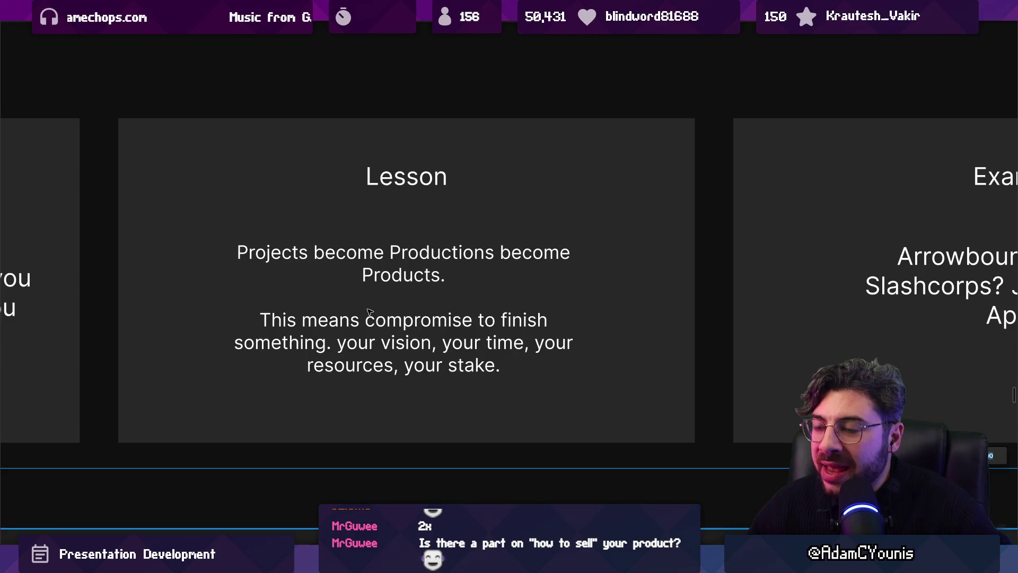
{"action": "key", "text": "ctrl+a"}
{"action": "double_click", "coordinate": [442, 253]}
{"action": "key", "text": "Escape"}
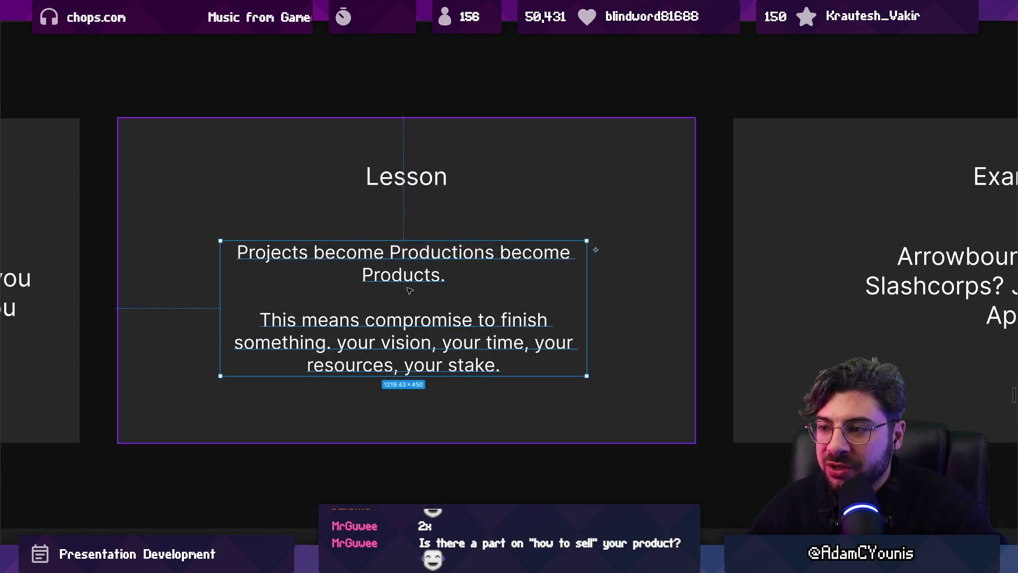
{"action": "key", "text": "Escape"}
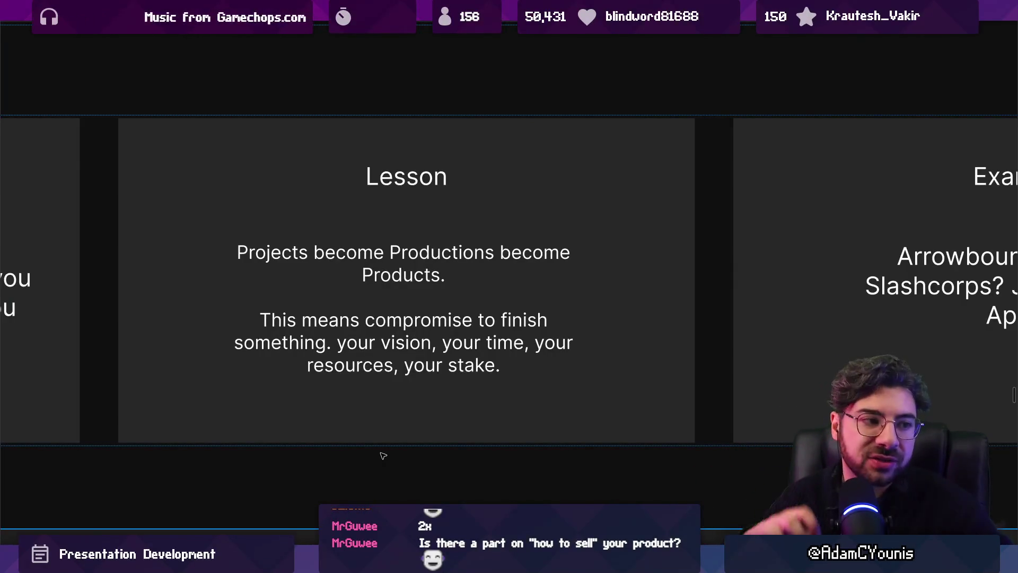
{"action": "key", "text": "n"}
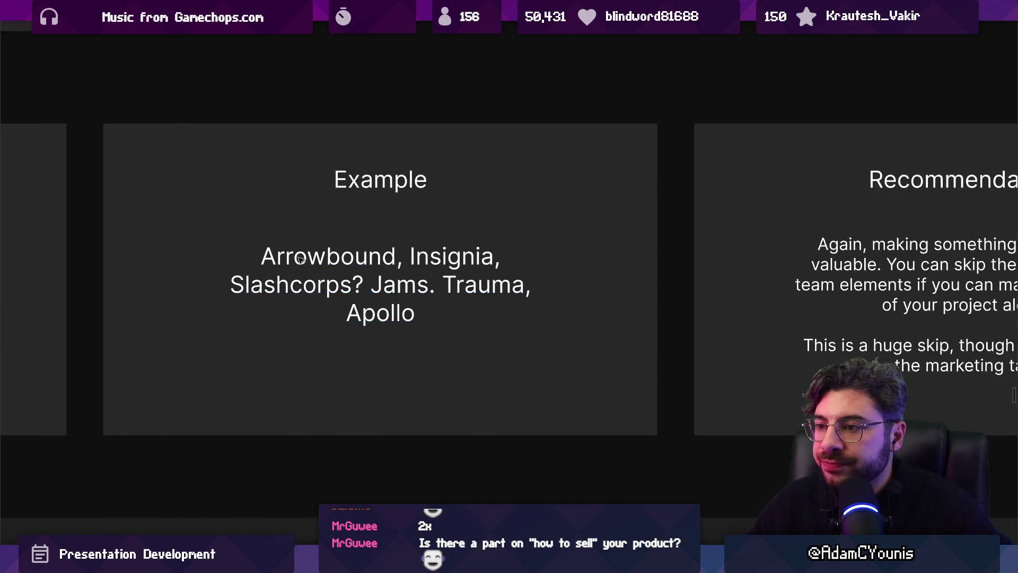
{"action": "key", "text": "n"}
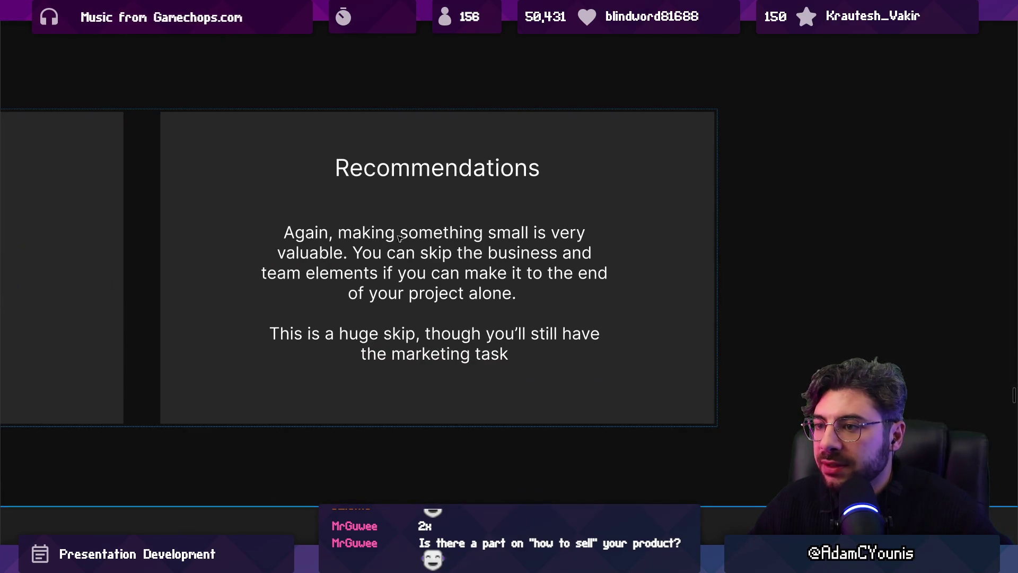
{"action": "scroll", "coordinate": [552, 232], "scroll_direction": "up", "scroll_amount": 1}
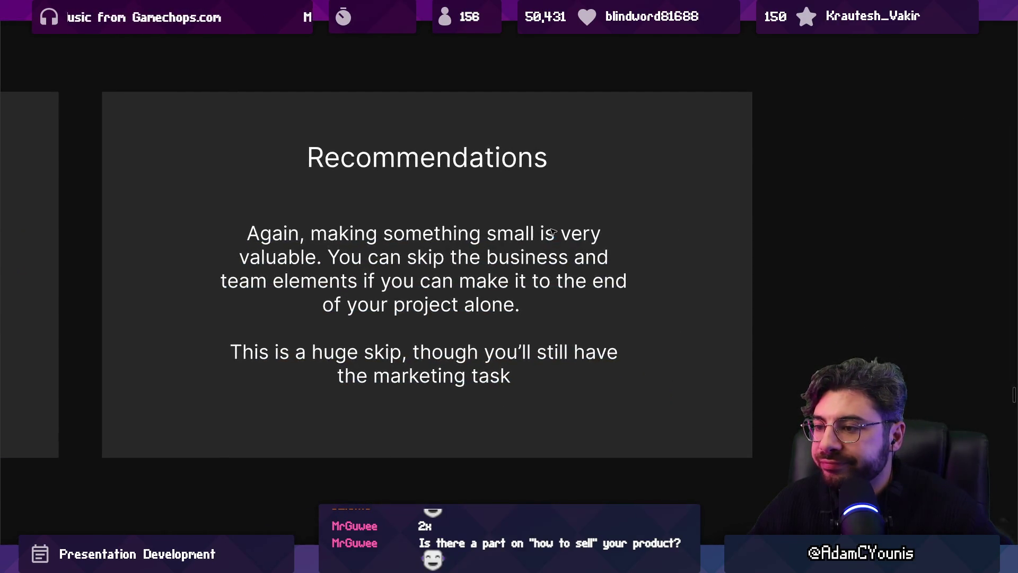
{"action": "scroll", "coordinate": [552, 233], "scroll_direction": "down", "scroll_amount": 3}
{"action": "left_click_drag", "start_coordinate": [511, 269], "coordinate": [756, 277]}
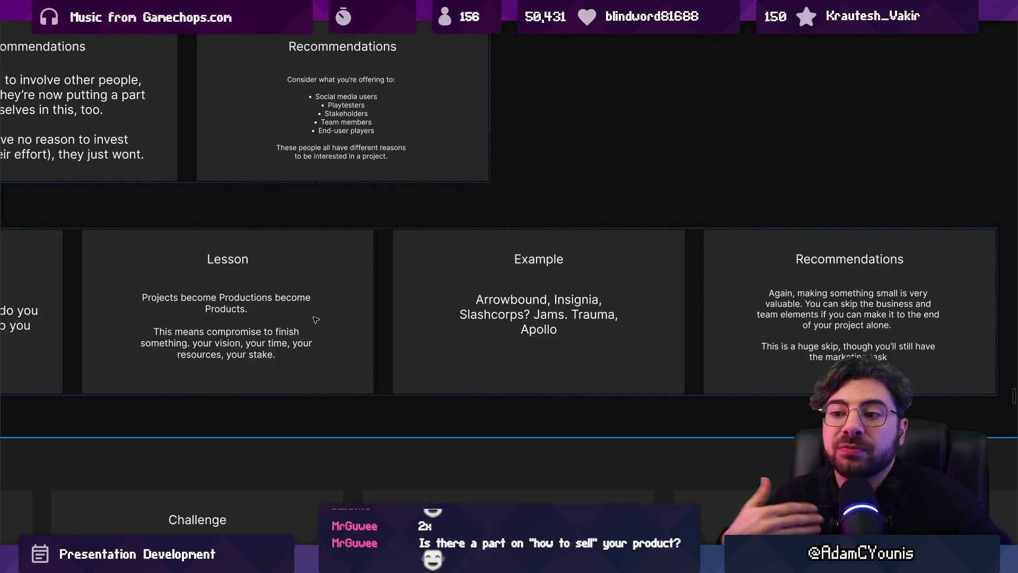
{"action": "scroll", "coordinate": [242, 317], "scroll_direction": "down", "scroll_amount": 5}
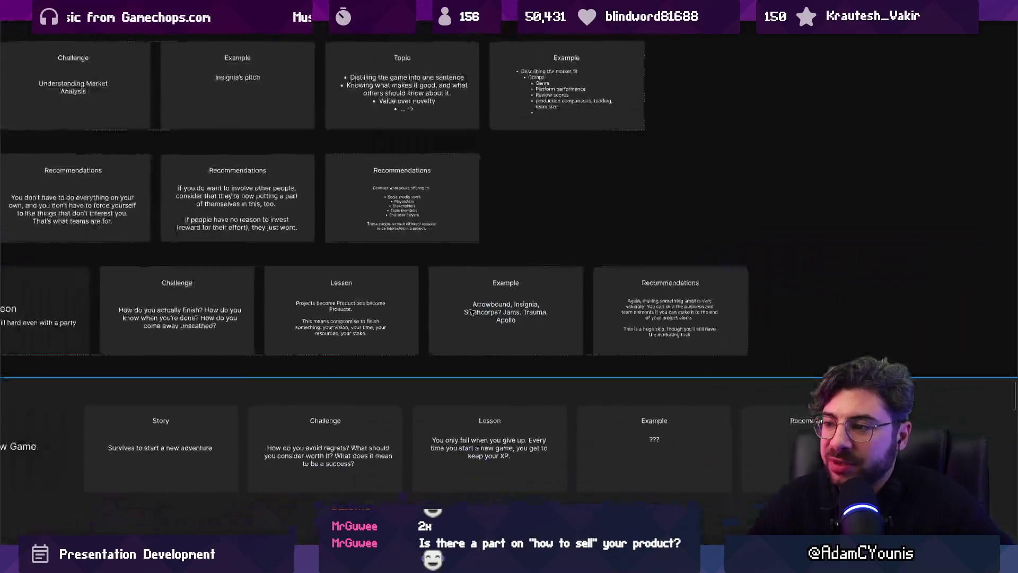
{"action": "scroll", "coordinate": [493, 233], "scroll_direction": "up", "scroll_amount": 3}
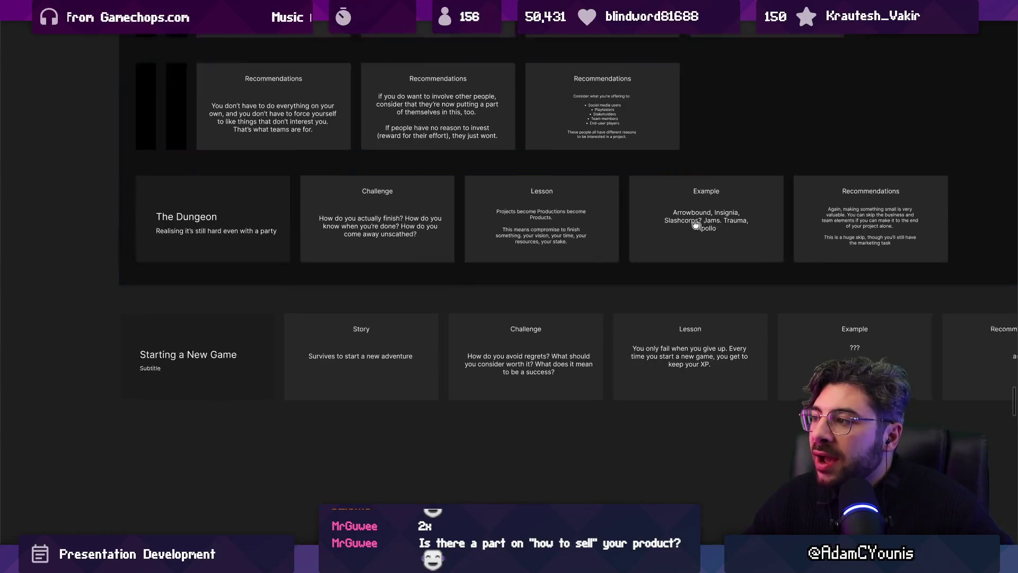
{"action": "scroll", "coordinate": [601, 239], "scroll_direction": "up", "scroll_amount": 3}
{"action": "scroll", "coordinate": [601, 238], "scroll_direction": "up", "scroll_amount": 3}
{"action": "scroll", "coordinate": [601, 238], "scroll_direction": "up", "scroll_amount": 3}
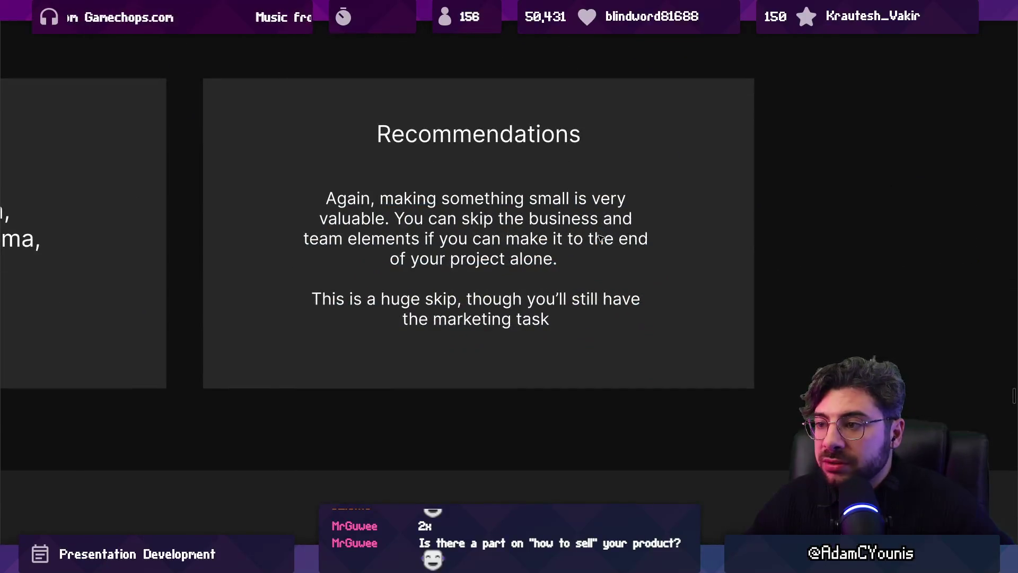
{"action": "left_click", "coordinate": [632, 256]}
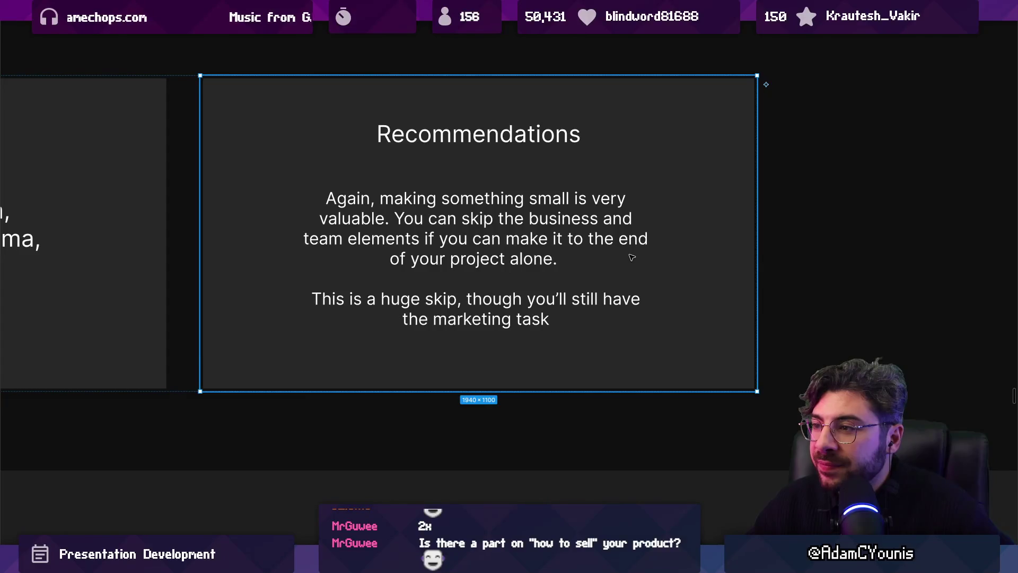
{"action": "scroll", "coordinate": [626, 256], "scroll_direction": "down", "scroll_amount": 3}
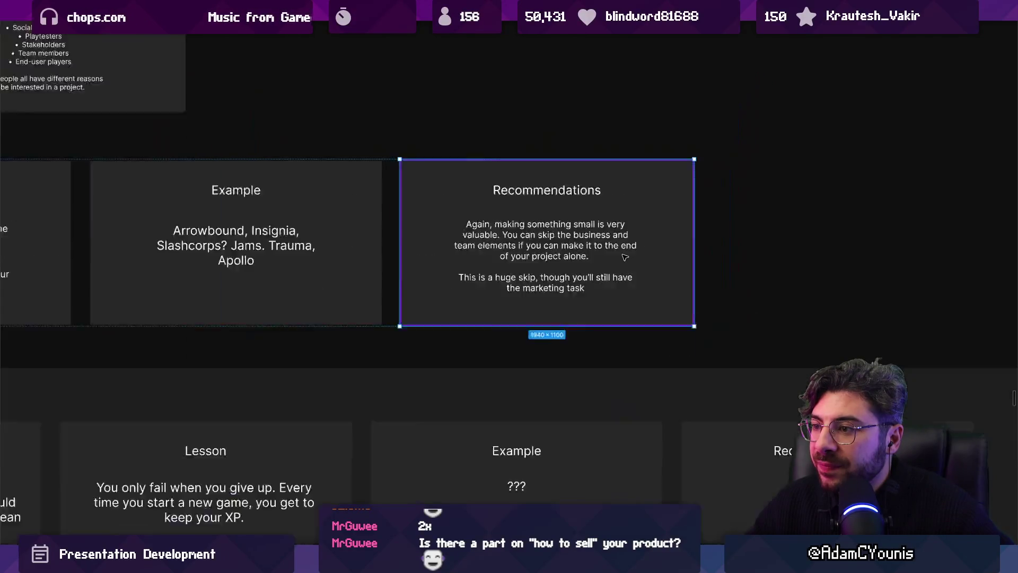
{"action": "scroll", "coordinate": [627, 256], "scroll_direction": "down", "scroll_amount": 3}
{"action": "left_click", "coordinate": [730, 316]}
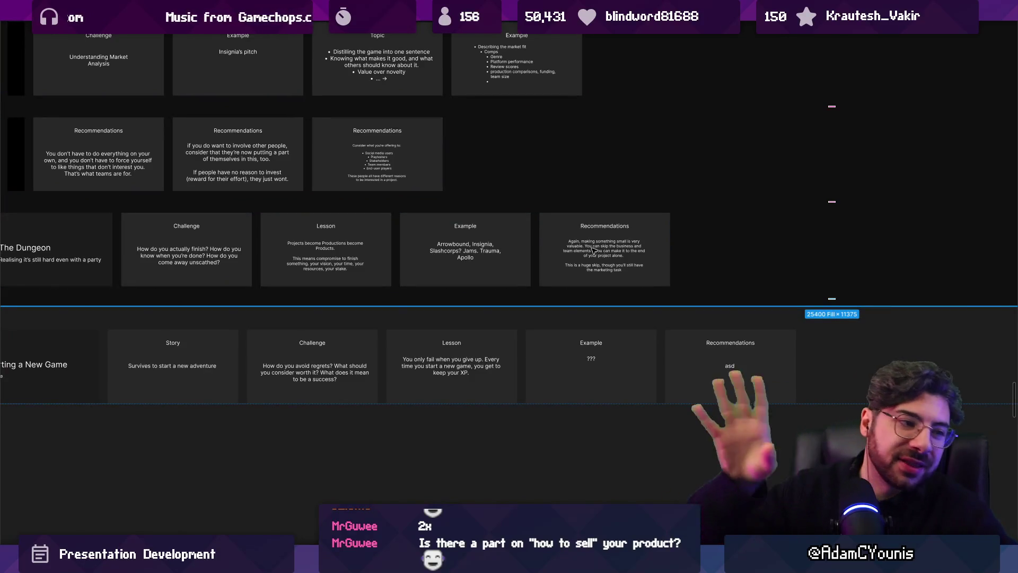
{"action": "scroll", "coordinate": [592, 250], "scroll_direction": "down", "scroll_amount": 3}
{"action": "scroll", "coordinate": [562, 267], "scroll_direction": "up", "scroll_amount": 5}
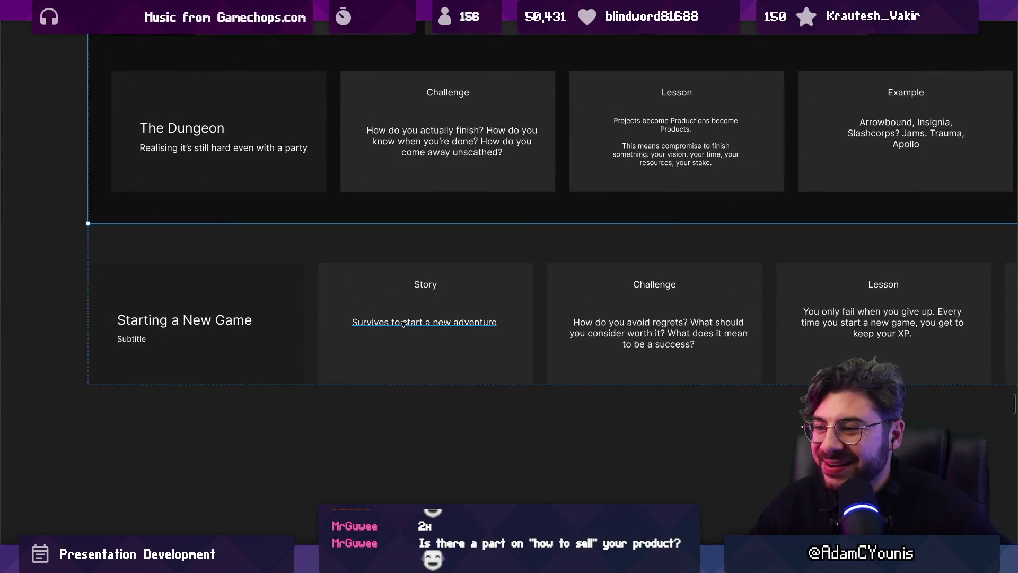
{"action": "scroll", "coordinate": [200, 339], "scroll_direction": "up", "scroll_amount": 2}
{"action": "scroll", "coordinate": [205, 333], "scroll_direction": "down", "scroll_amount": 8}
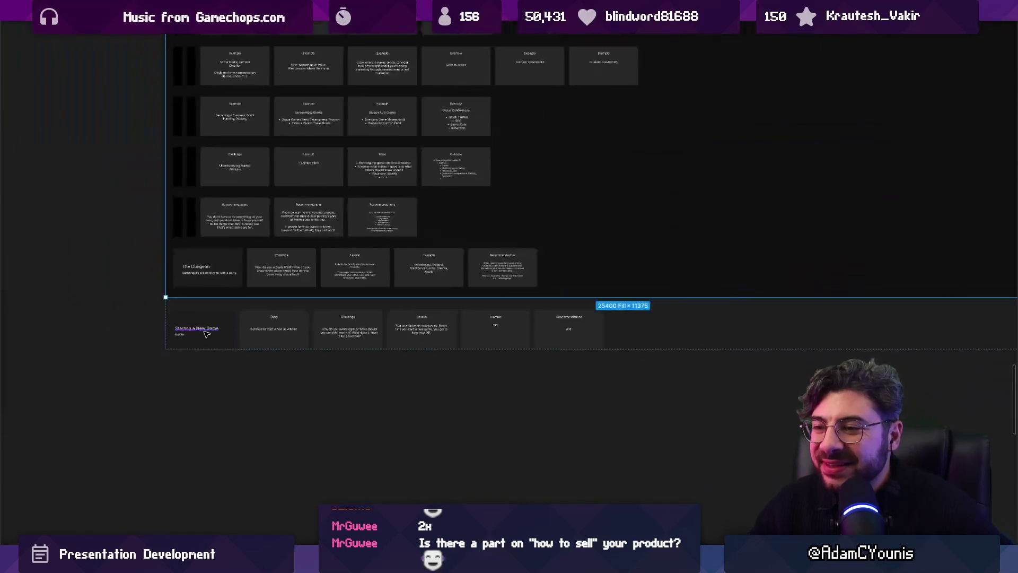
{"action": "left_click", "coordinate": [188, 329]}
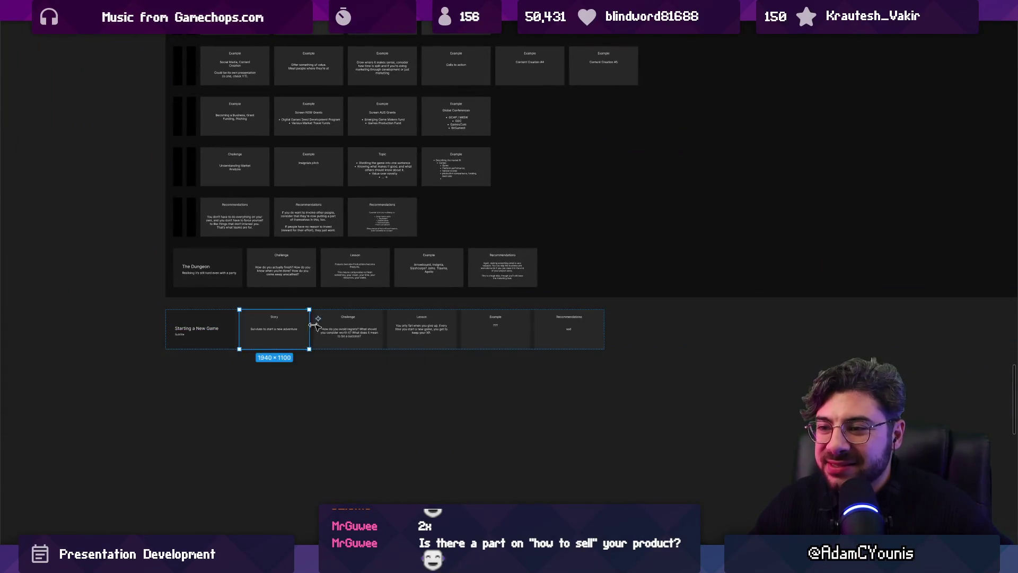
{"action": "scroll", "coordinate": [349, 343], "scroll_direction": "up", "scroll_amount": 2}
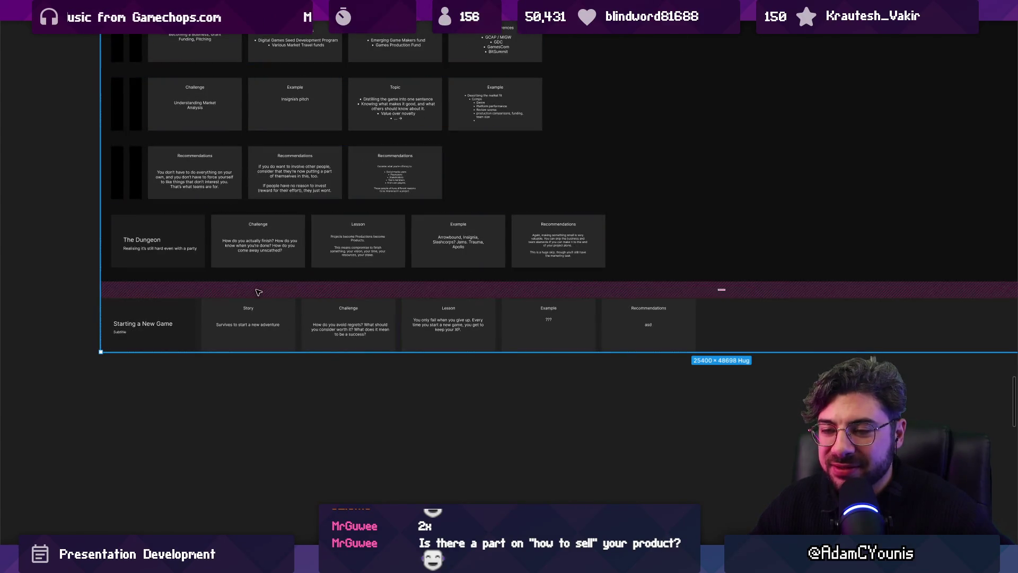
{"action": "scroll", "coordinate": [281, 380], "scroll_direction": "down", "scroll_amount": 8}
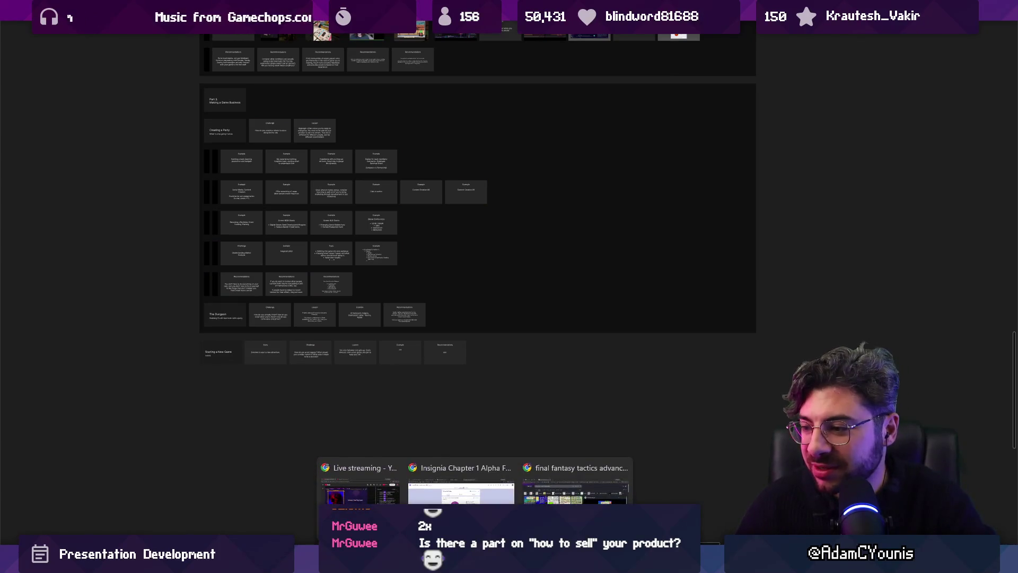
- Switch to Chrome and load Twitch's Software and Game Development directory via the 'tw' suggestion
{"action": "key", "text": "alt+Tab"}
{"action": "left_click", "coordinate": [222, 35]}
{"action": "type", "text": "tw"}
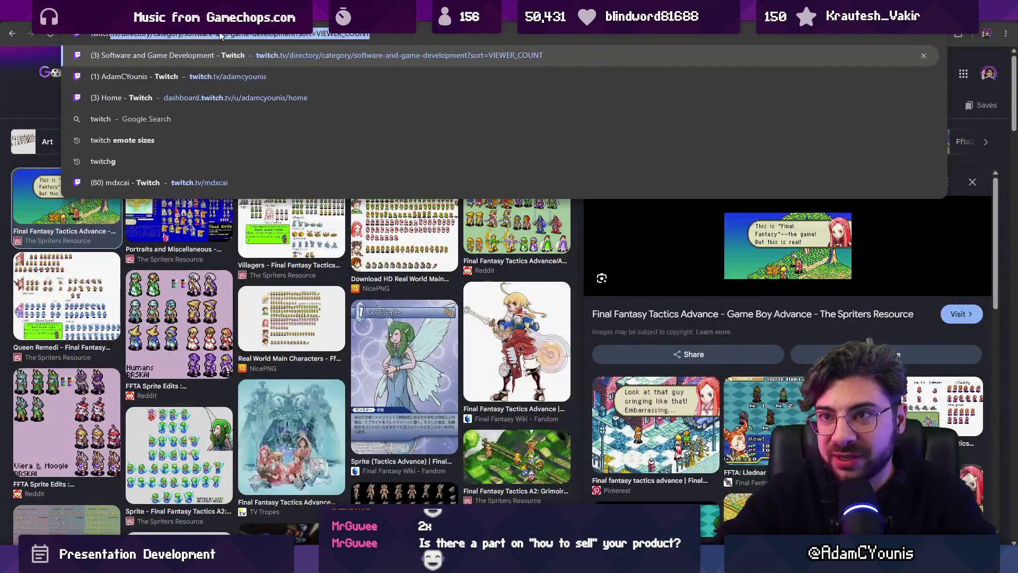
{"action": "key", "text": "Return"}
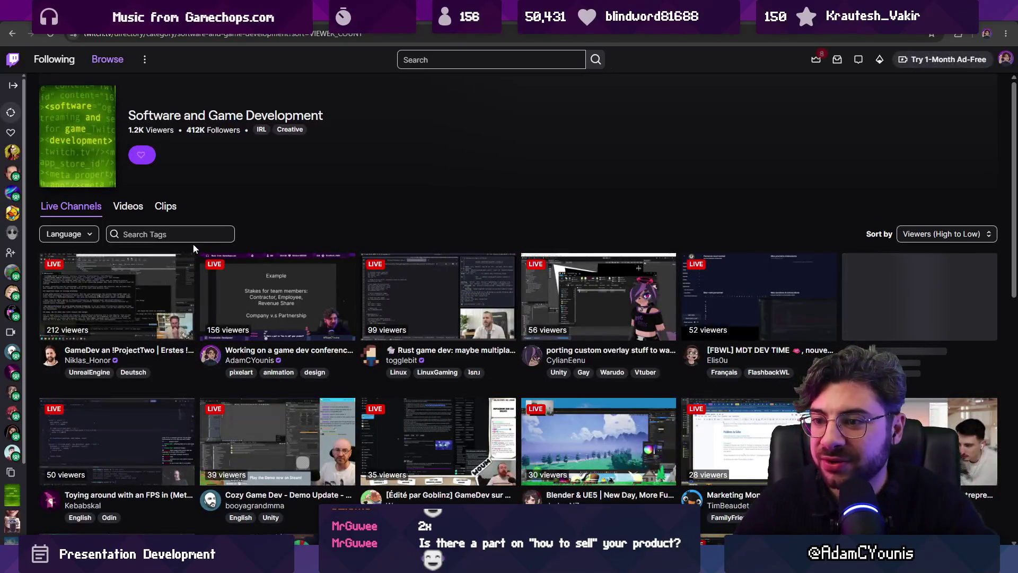
{"action": "scroll", "coordinate": [358, 279], "scroll_direction": "down", "scroll_amount": 1}
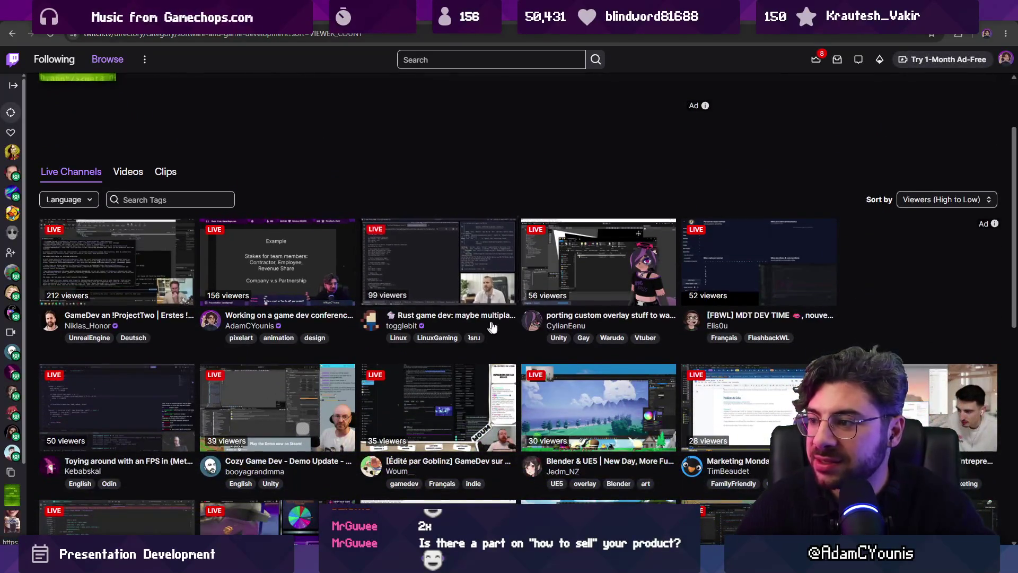
{"action": "scroll", "coordinate": [319, 326], "scroll_direction": "down", "scroll_amount": 2}
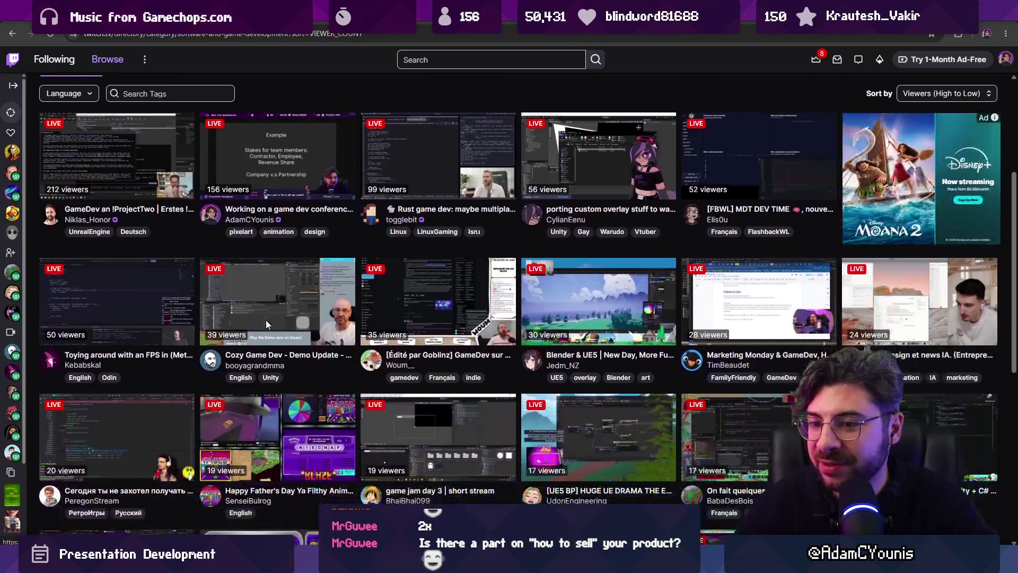
{"action": "double_click", "coordinate": [66, 364]}
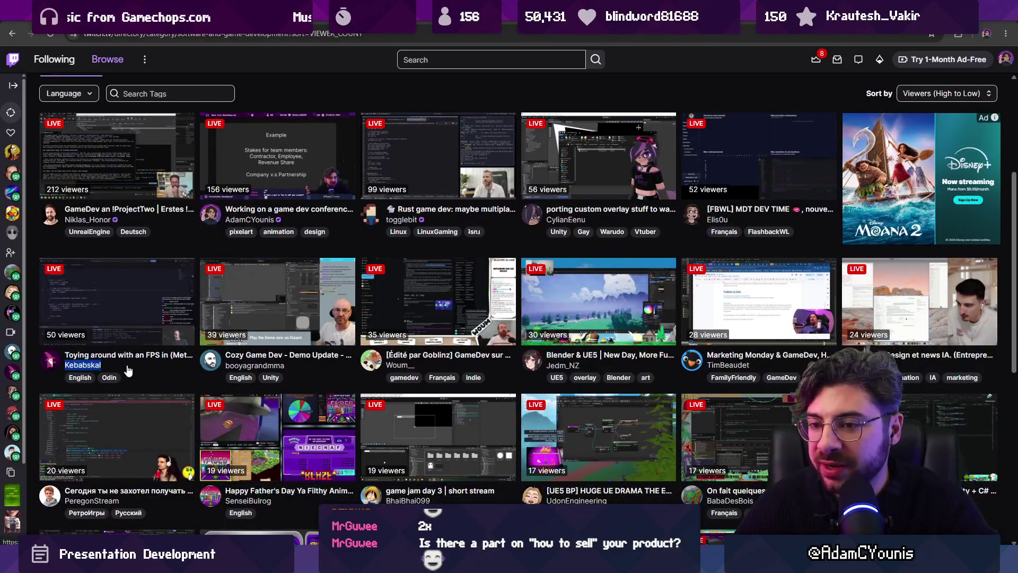